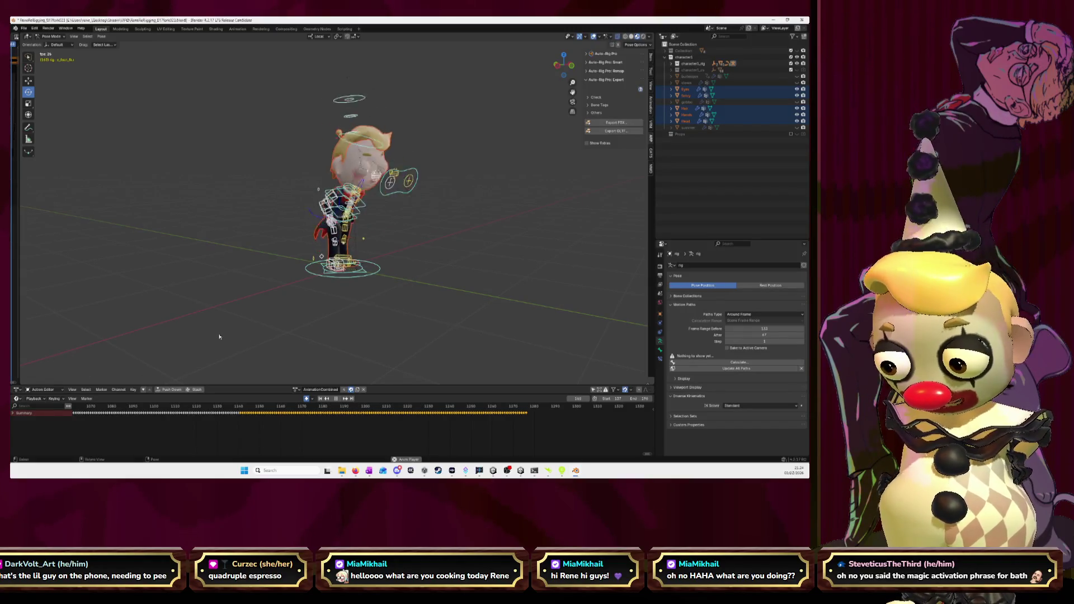
Step: Stop playback of the rig's keyframed animation in Blender's Pose Mode
key(space)
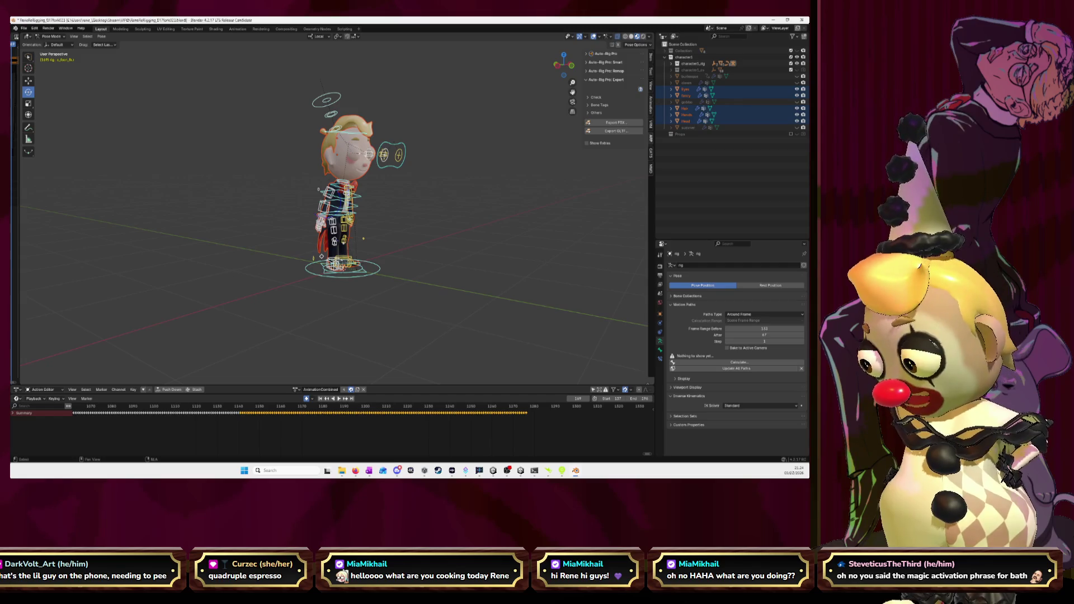
Step: Switch to Unity and collapse the expanded model's sub-assets in the Project panel
key(alt+Tab)
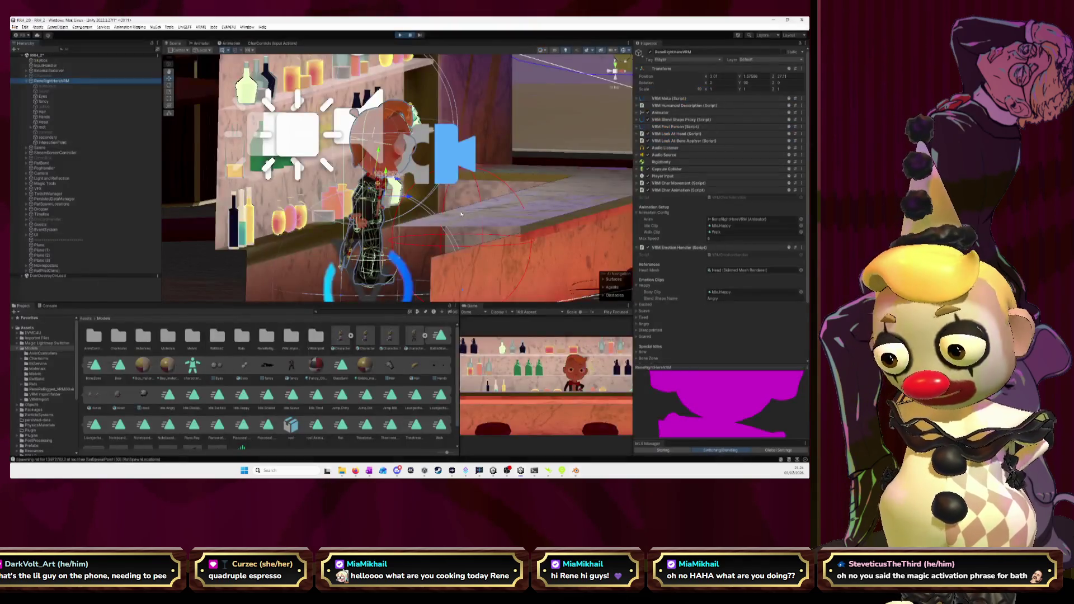
scroll(340, 217, up, 5)
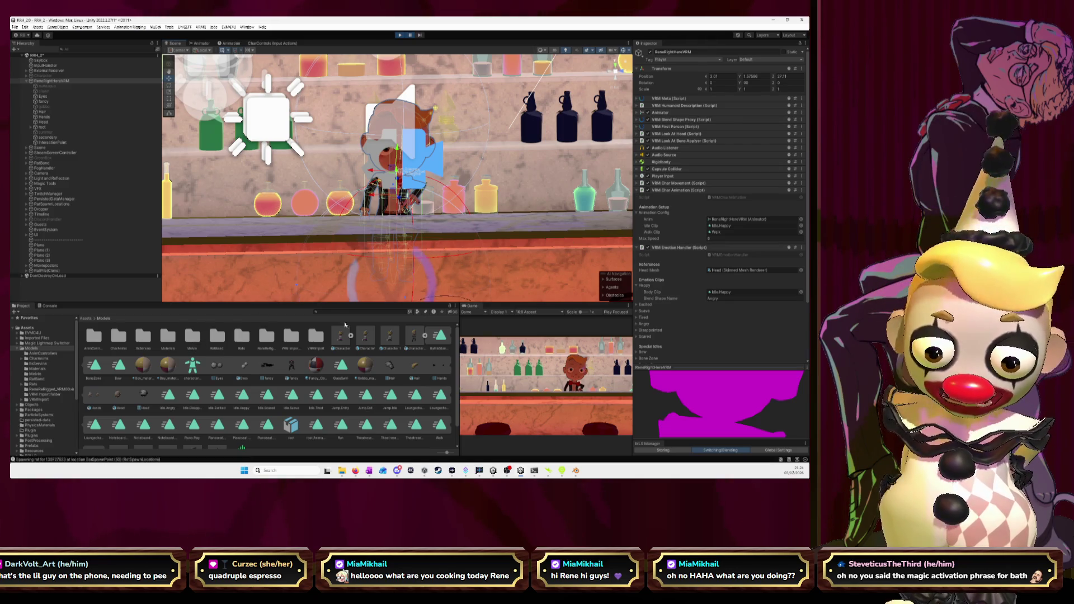
click(424, 336)
Step: Orbit around the character and bar, snap to the Back view, then maximize the game view
drag(414, 262, 450, 237)
drag(371, 223, 476, 201)
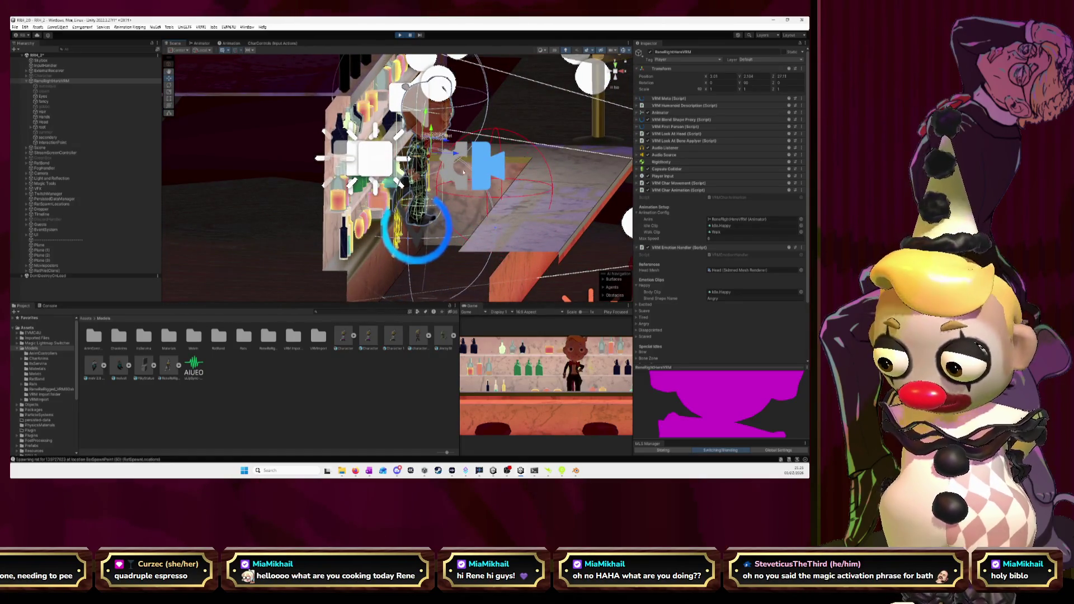
mouse_move(428, 175)
mouse_down()
mouse_move(489, 216)
mouse_move(481, 218)
mouse_up()
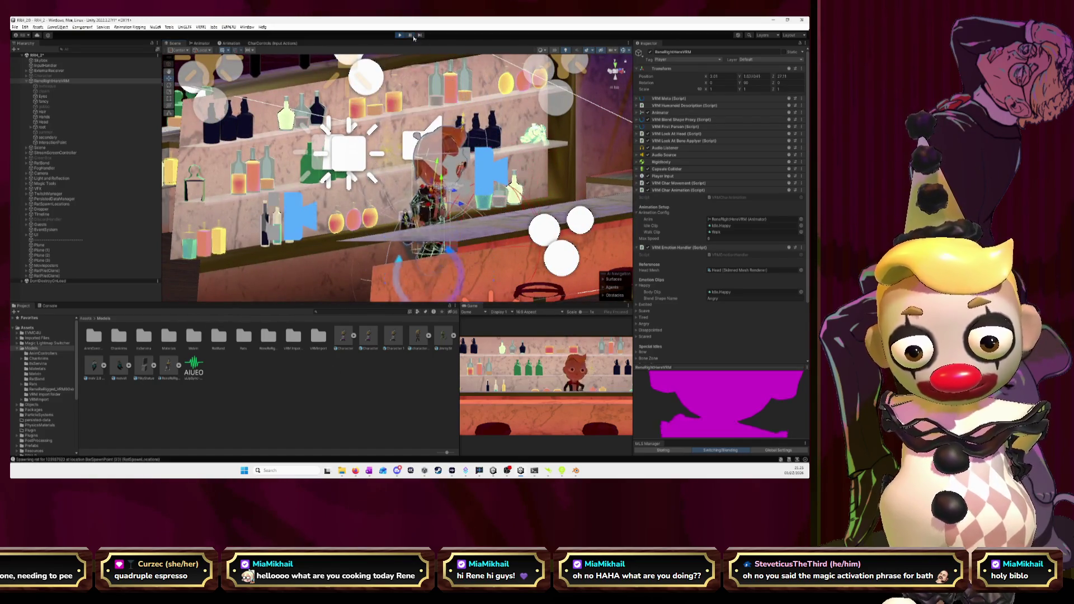
mouse_move(446, 91)
mouse_down()
mouse_move(417, 211)
mouse_move(619, 72)
mouse_move(591, 98)
mouse_up()
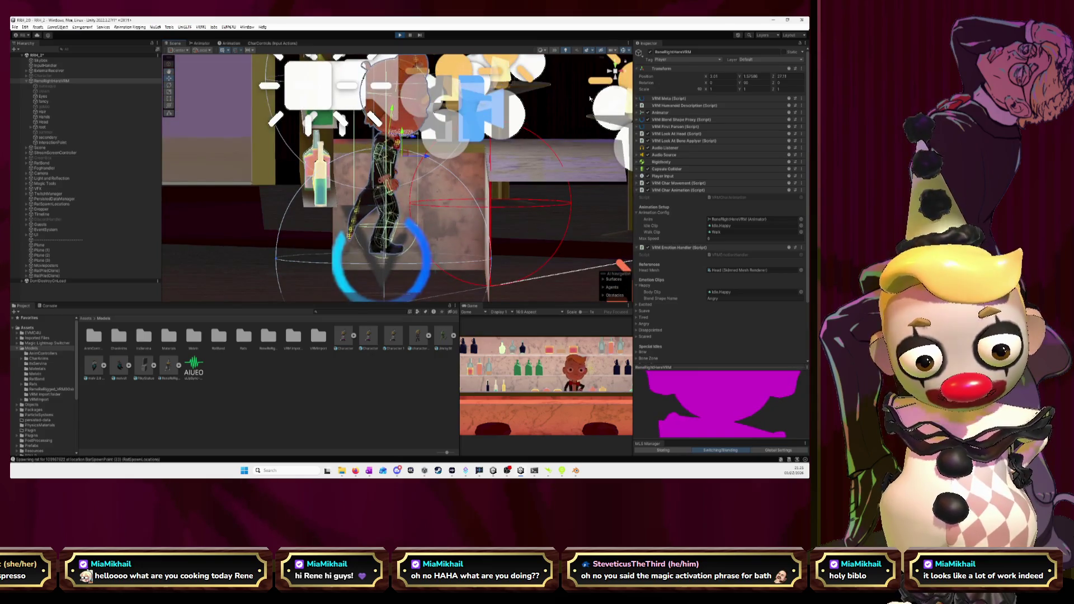
click(611, 72)
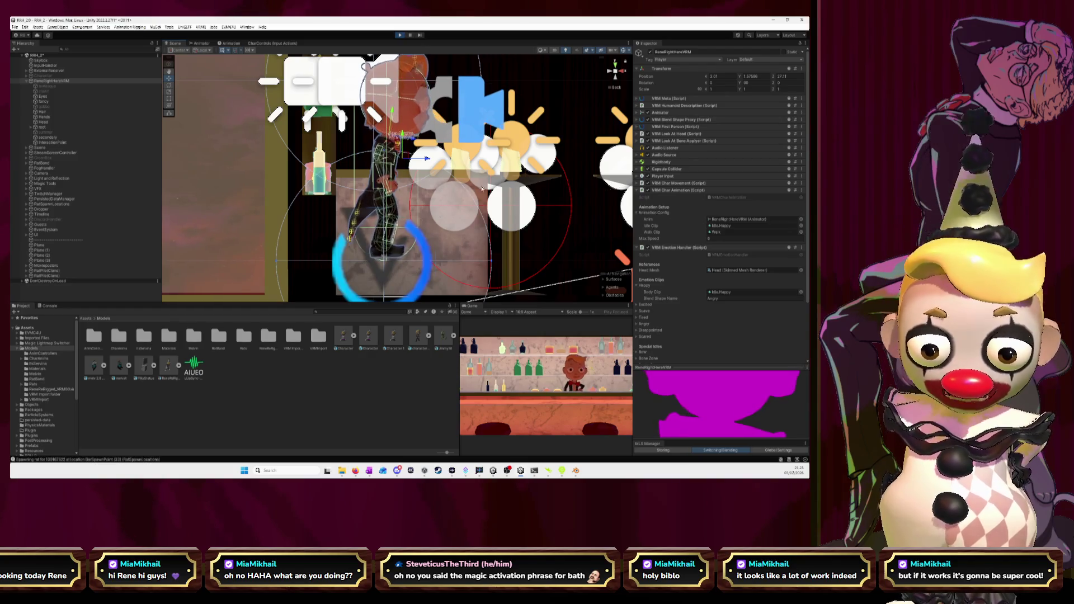
drag(538, 170, 505, 168)
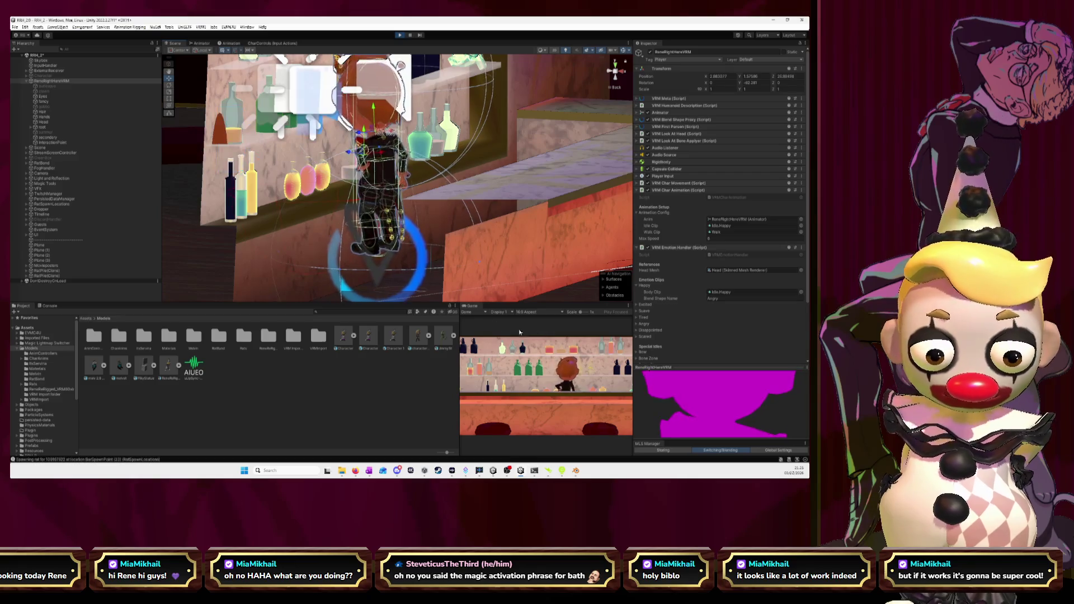
double_click(471, 308)
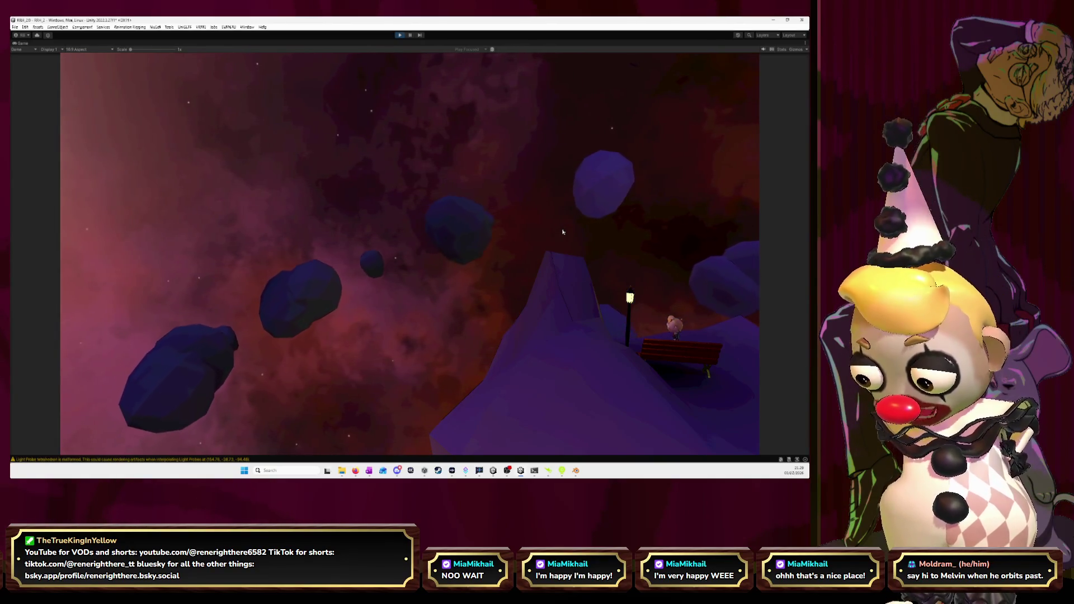
click(403, 37)
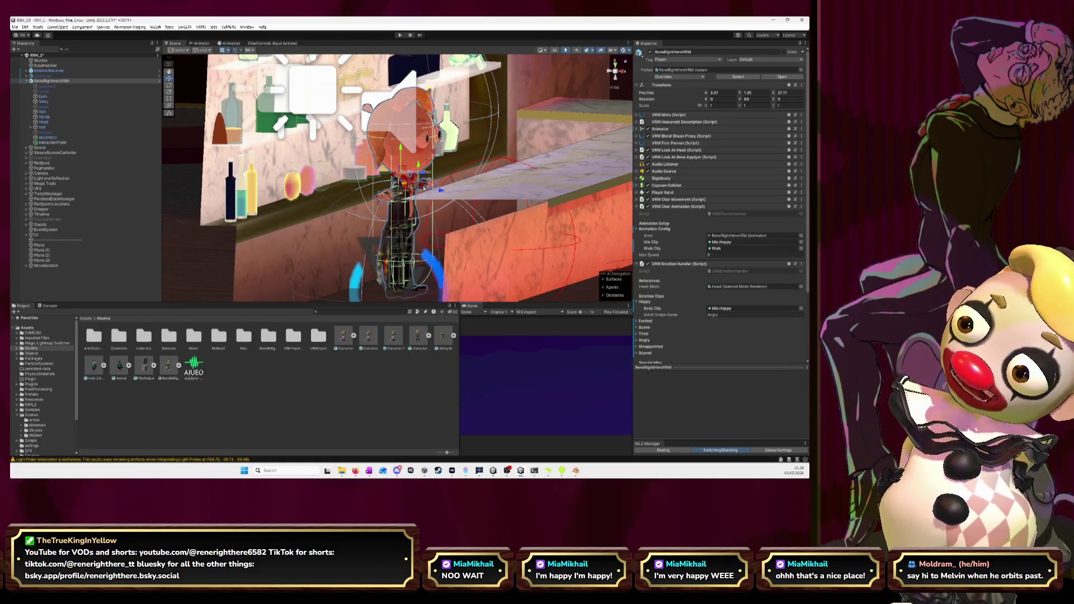
Step: Pull back to a wider room view and select Bar.Piano, the grand piano object
mouse_move(536, 176)
mouse_down()
mouse_move(382, 163)
mouse_move(320, 172)
mouse_up()
scroll(320, 172, up, 3)
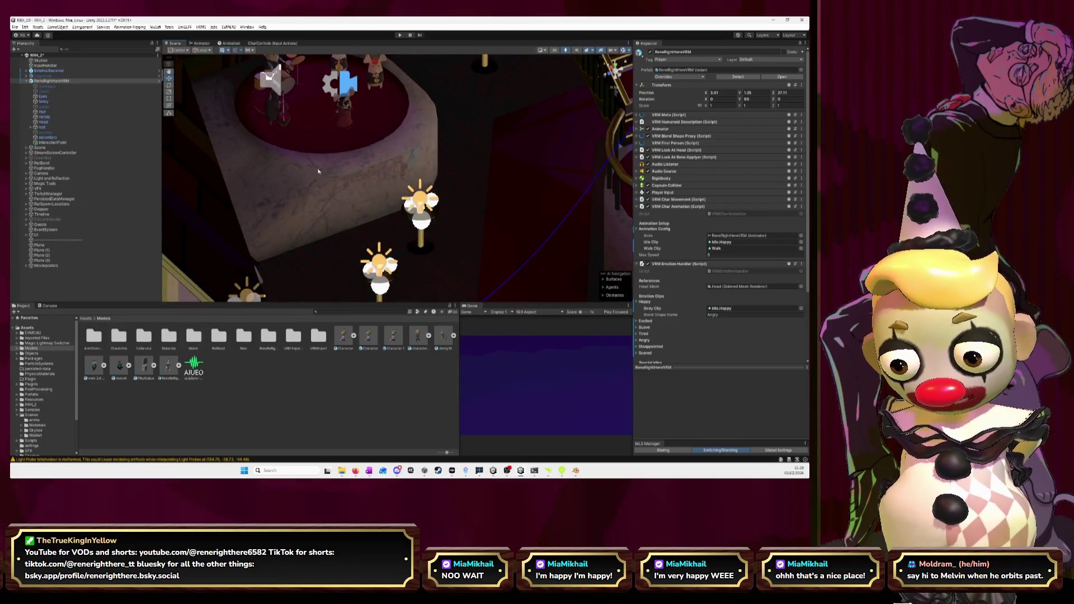
scroll(313, 190, down, 3)
click(300, 212)
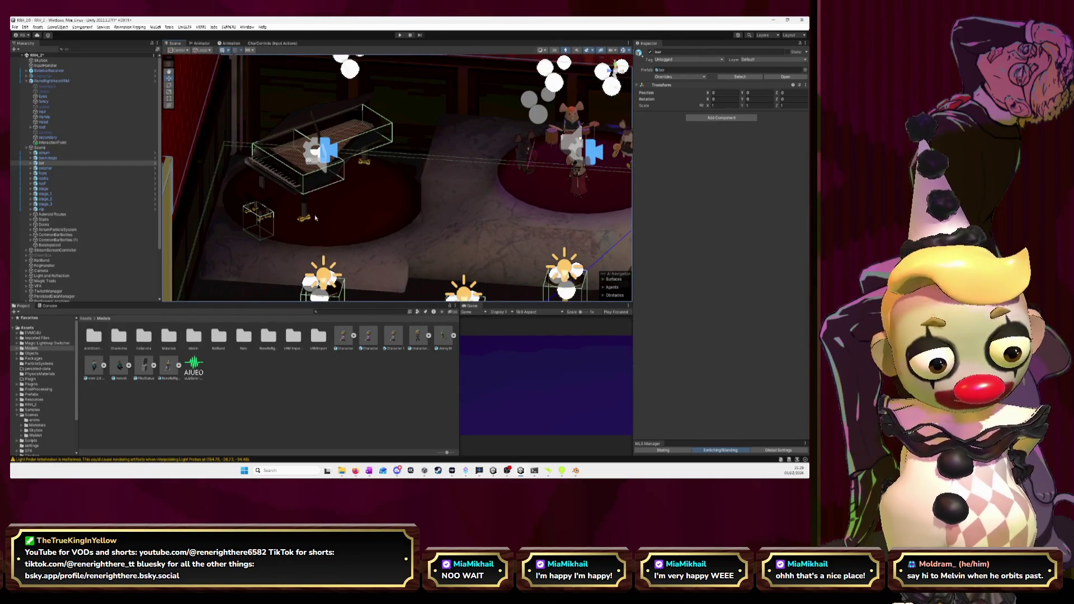
click(267, 217)
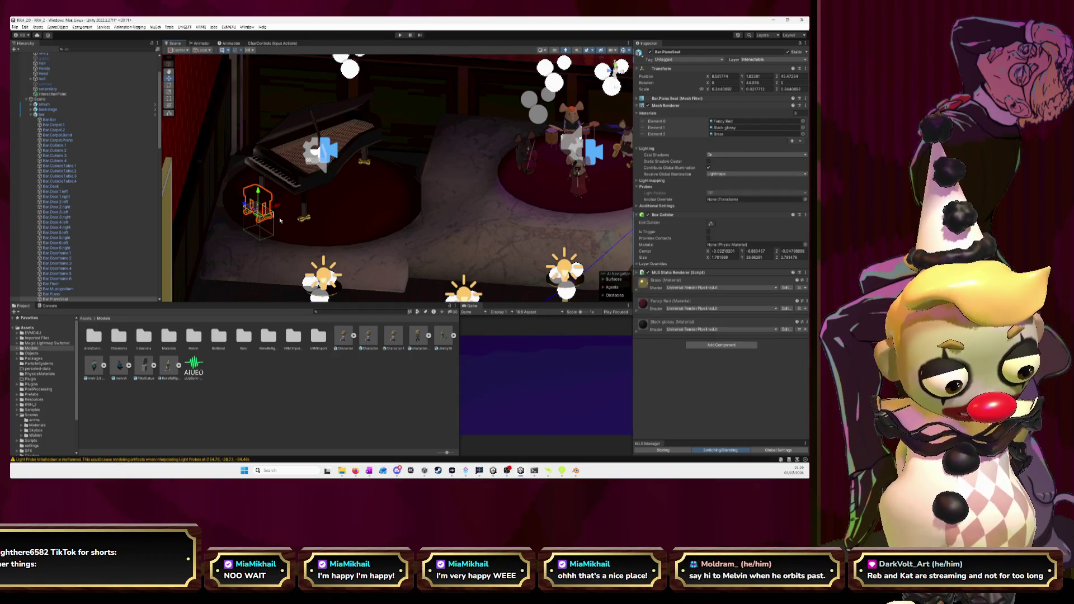
click(293, 173)
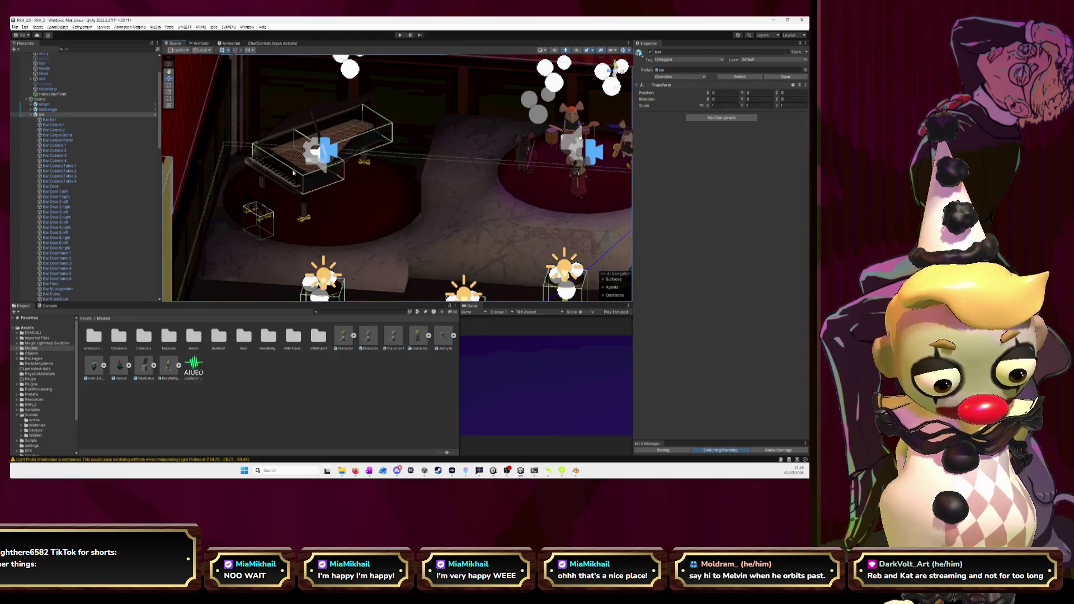
click(293, 173)
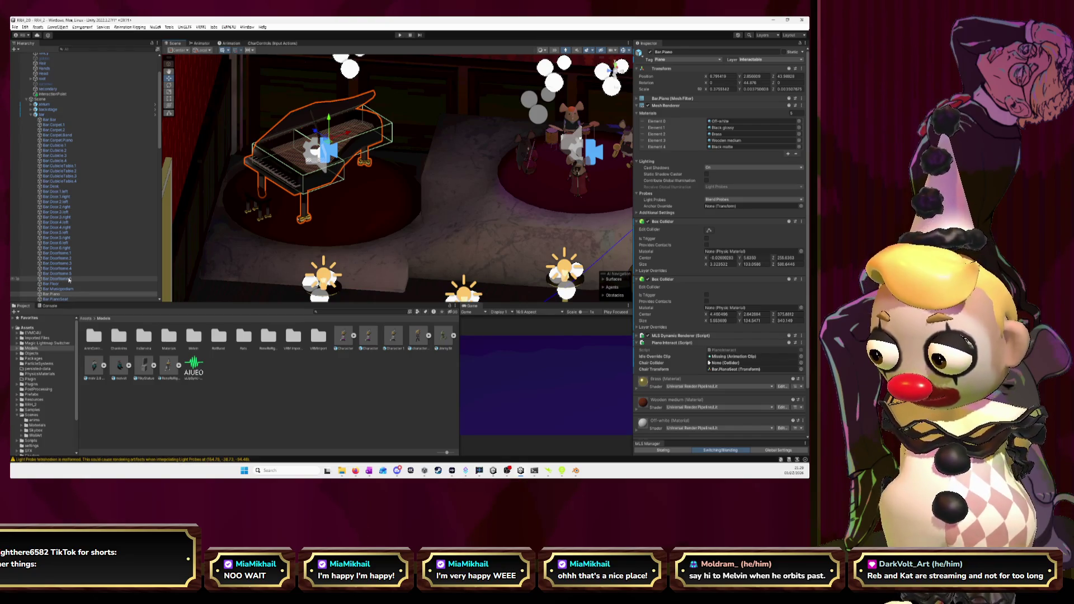
Step: Collapse both Box Colliders and assign Bar.PianoSeat as the Chair Collider
click(637, 222)
click(637, 229)
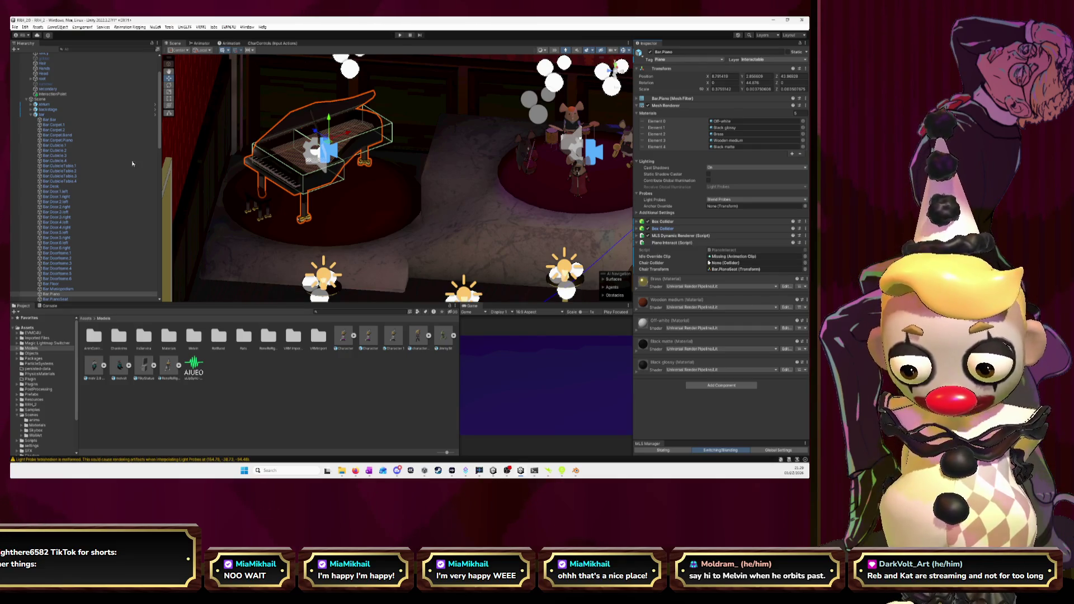
scroll(67, 282, down, 2)
click(67, 281)
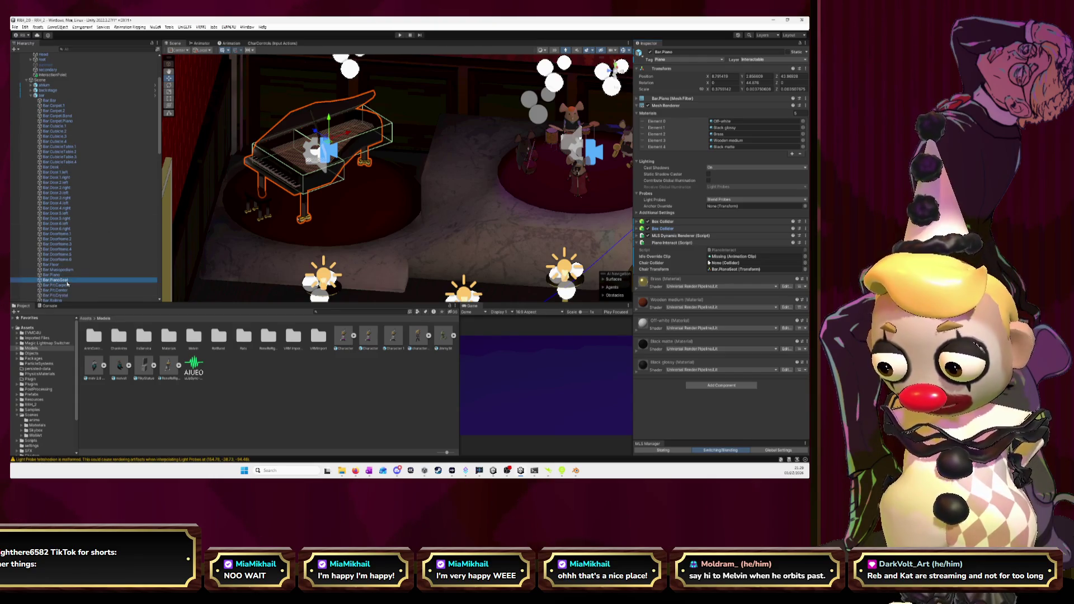
drag(67, 284, 740, 267)
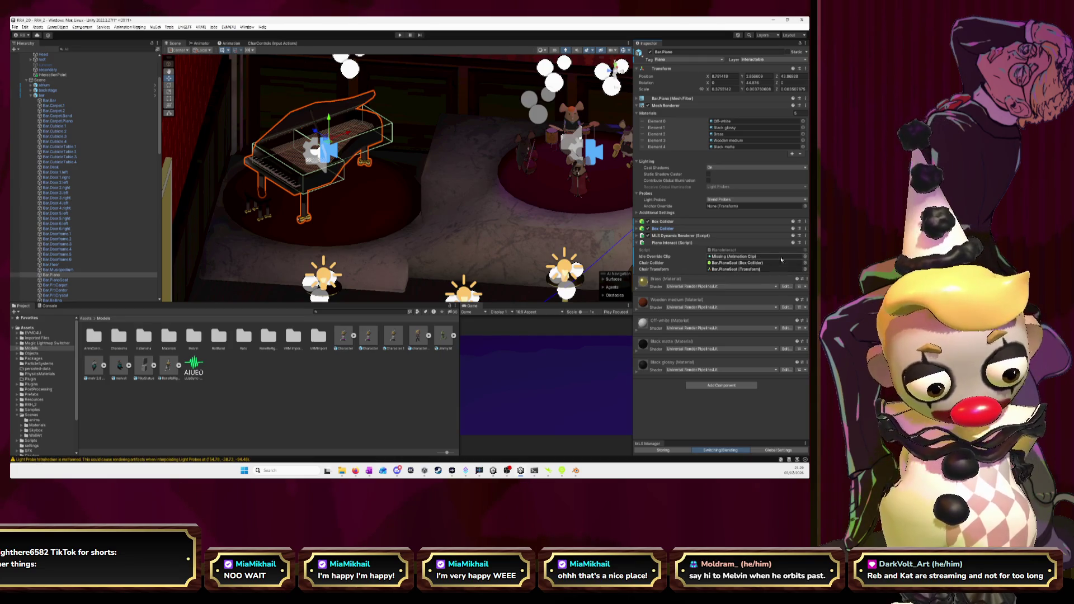
Step: Set the Idle Override Clip to Piano.Play through the object picker
click(805, 257)
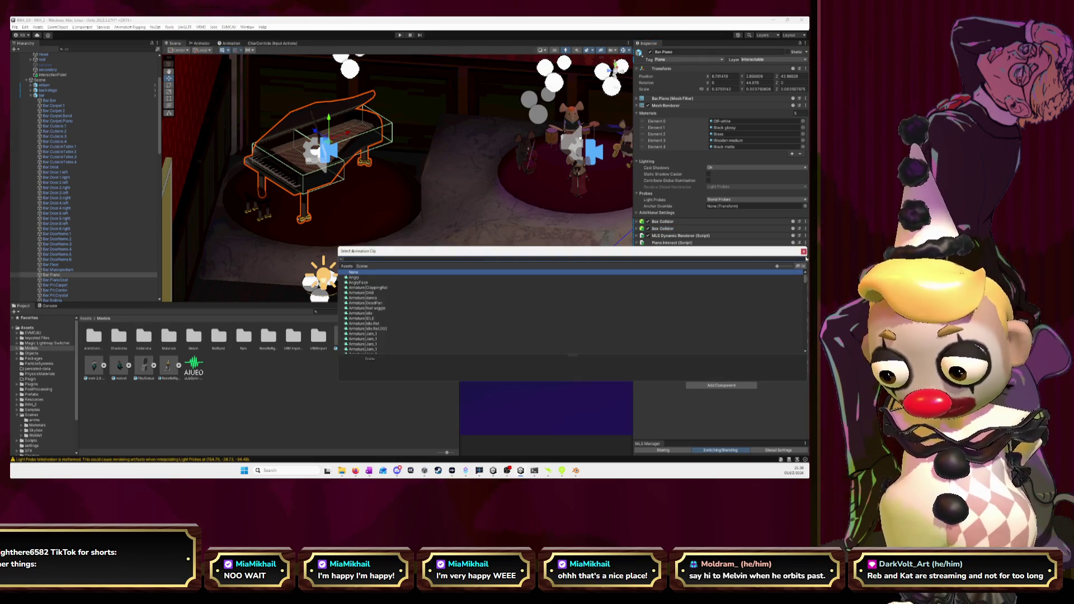
text(piano)
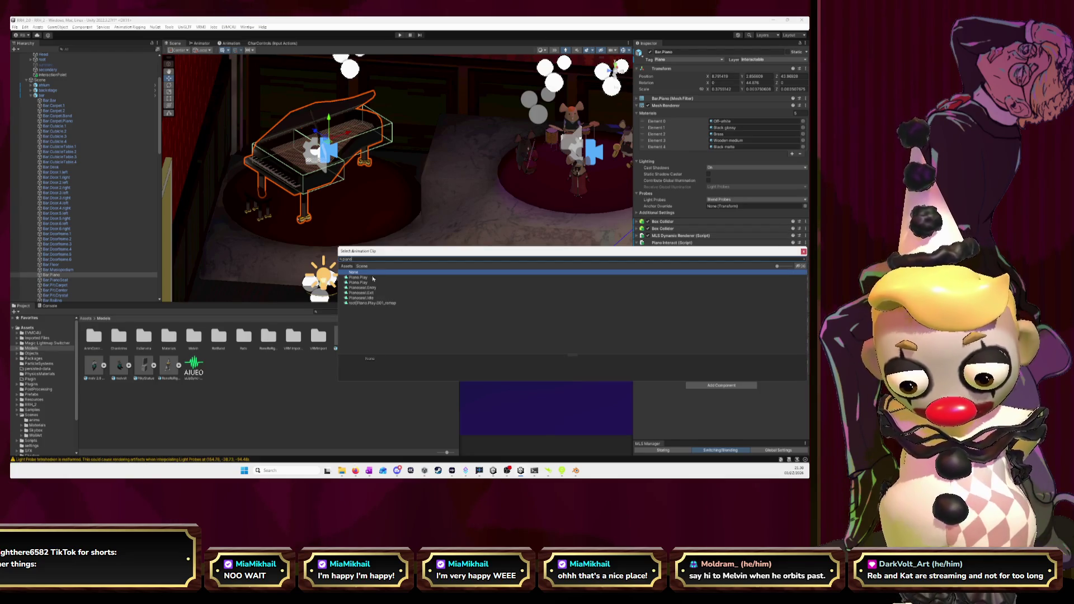
click(372, 278)
click(369, 282)
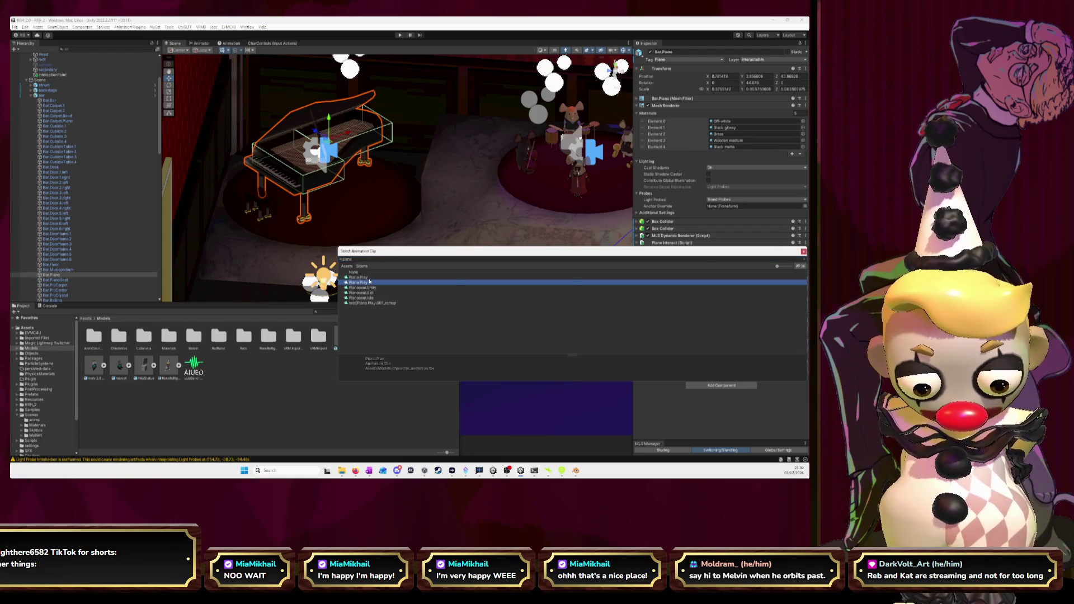
double_click(369, 282)
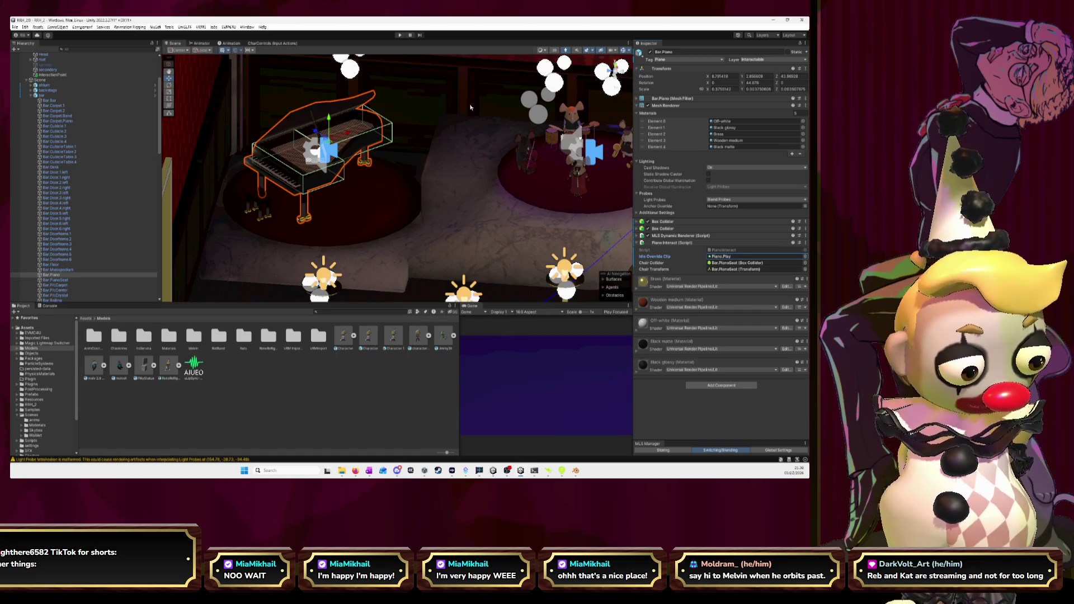
Step: Enter play mode and maximize the Game view to watch the character at the piano
click(400, 35)
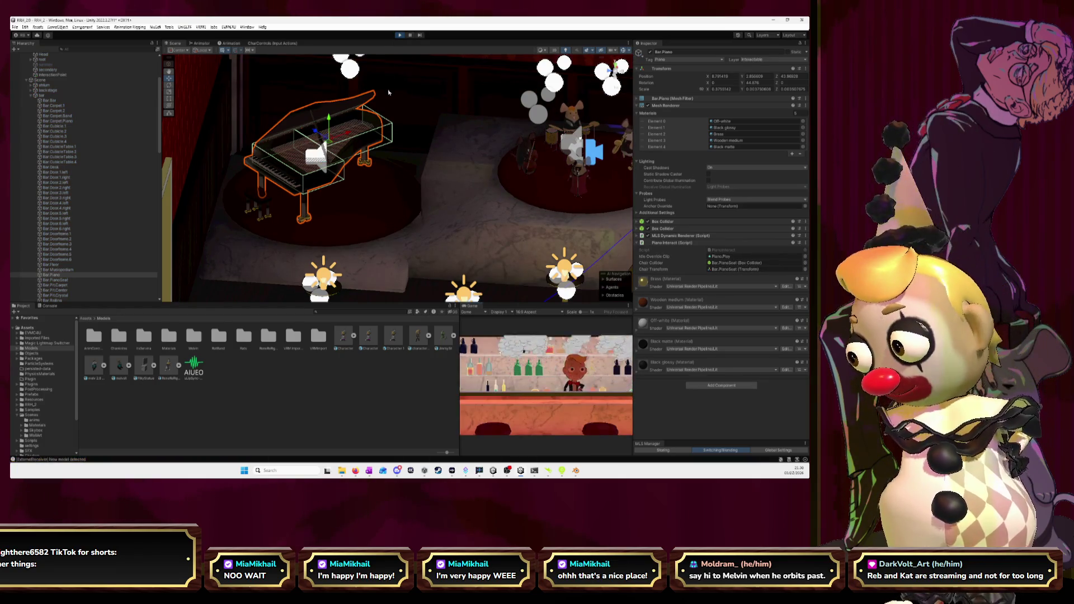
double_click(472, 309)
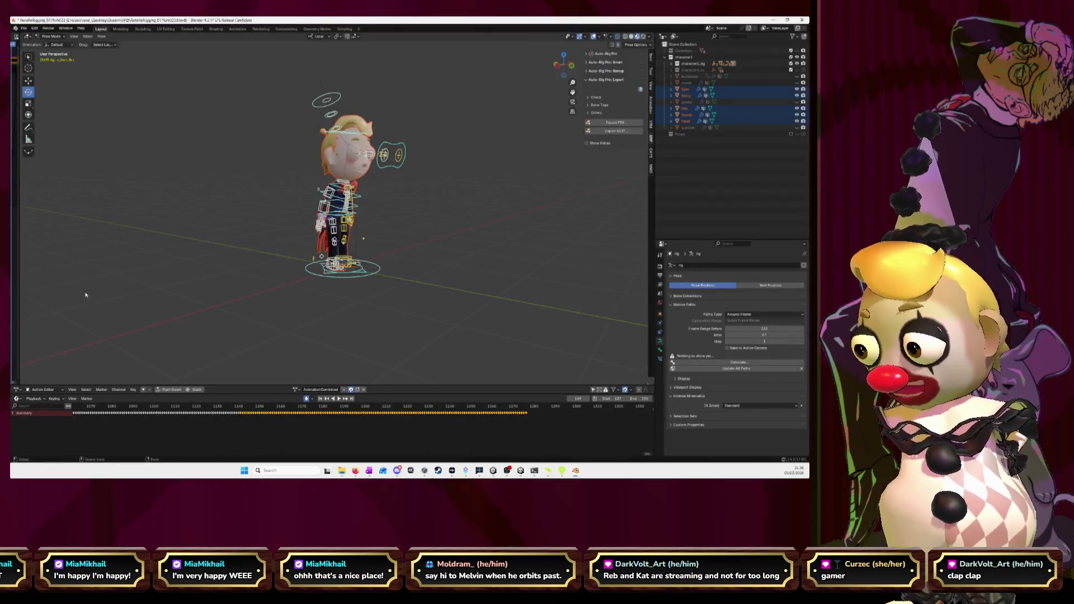
Step: Deselect the bones and switch the rig to Object Mode with the whole rig selected
click(535, 186)
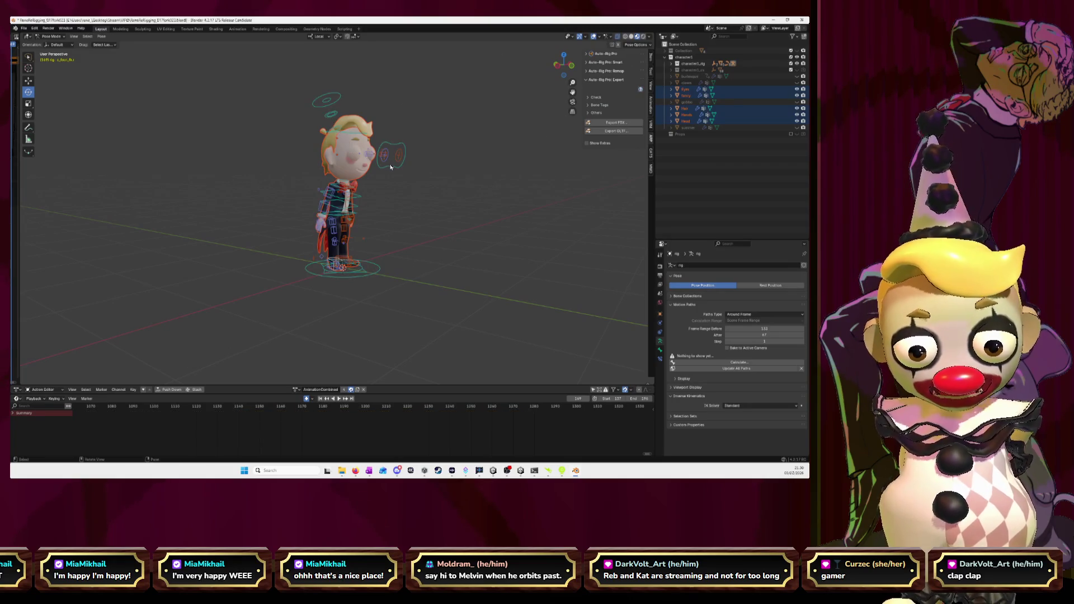
click(390, 168)
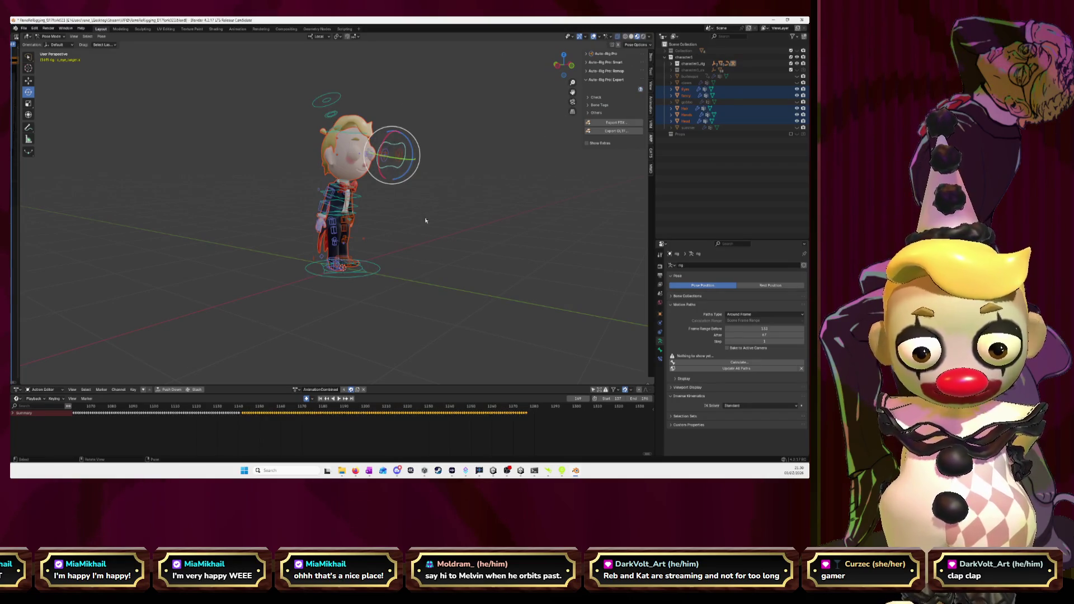
click(244, 107)
click(52, 36)
click(53, 46)
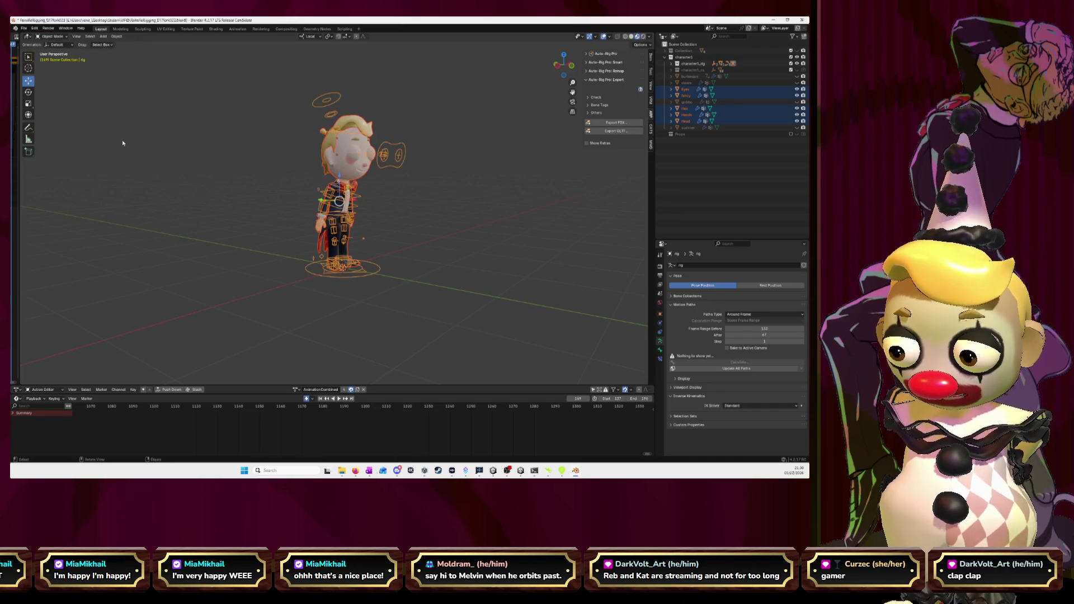
Step: Export the rig with animation over character_animation.fbx via Auto-Rig Pro, then dismiss the confirmation
click(618, 123)
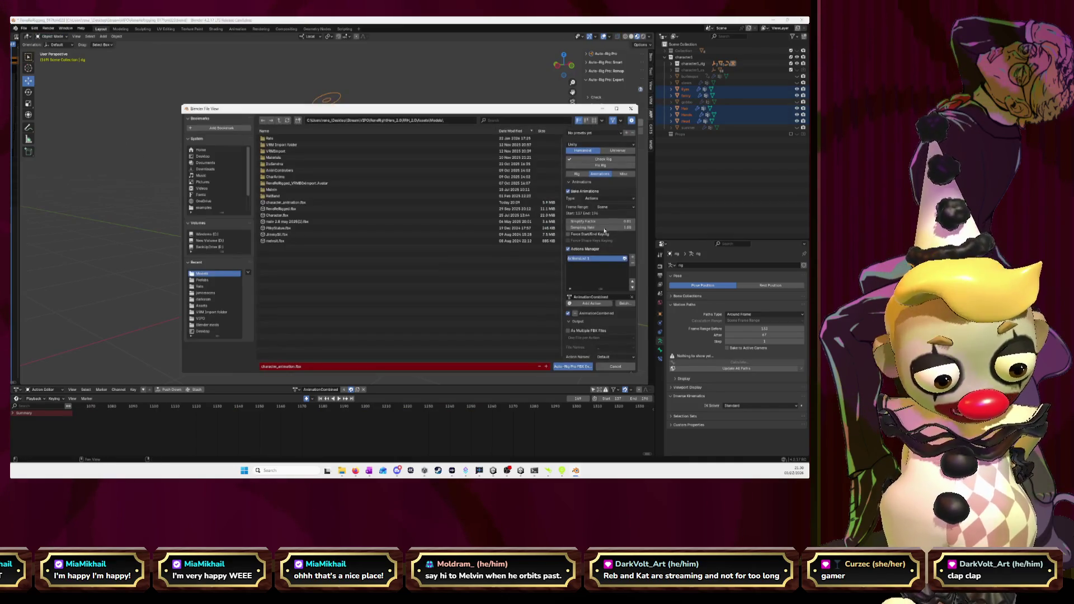
click(577, 174)
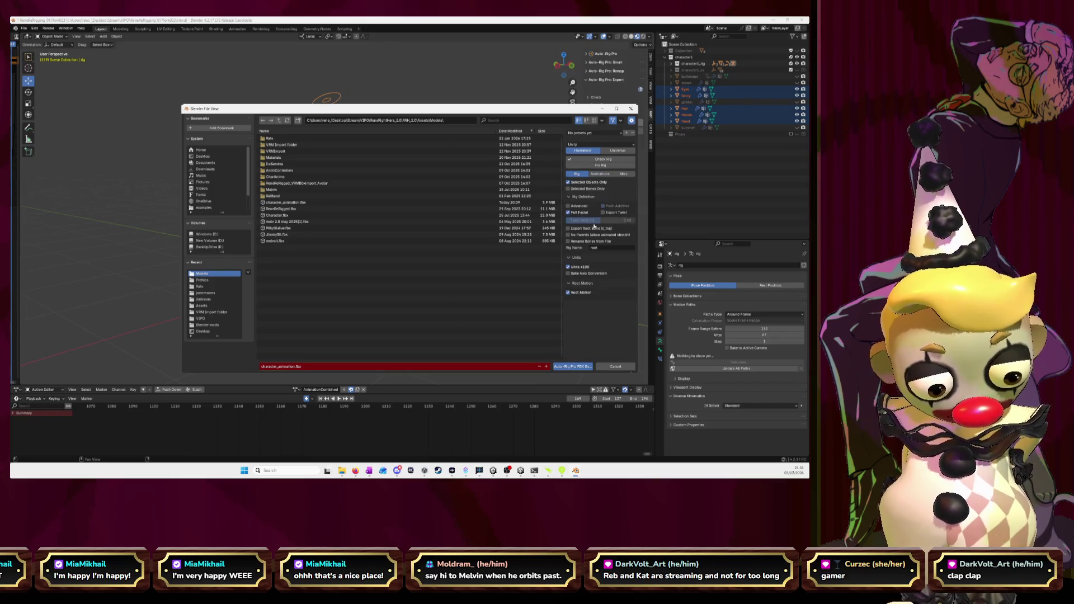
click(600, 174)
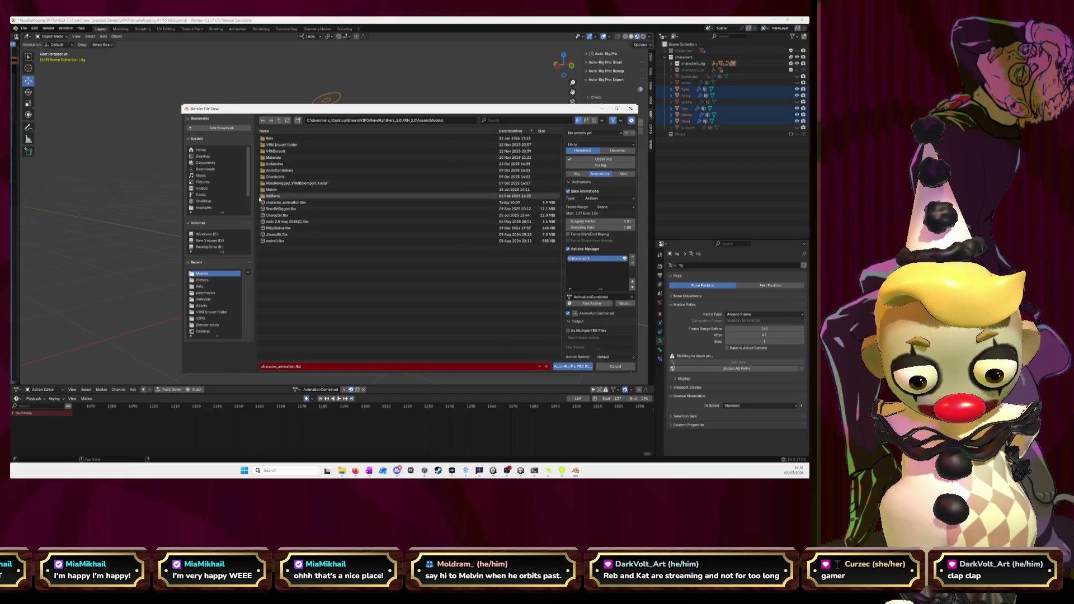
click(278, 204)
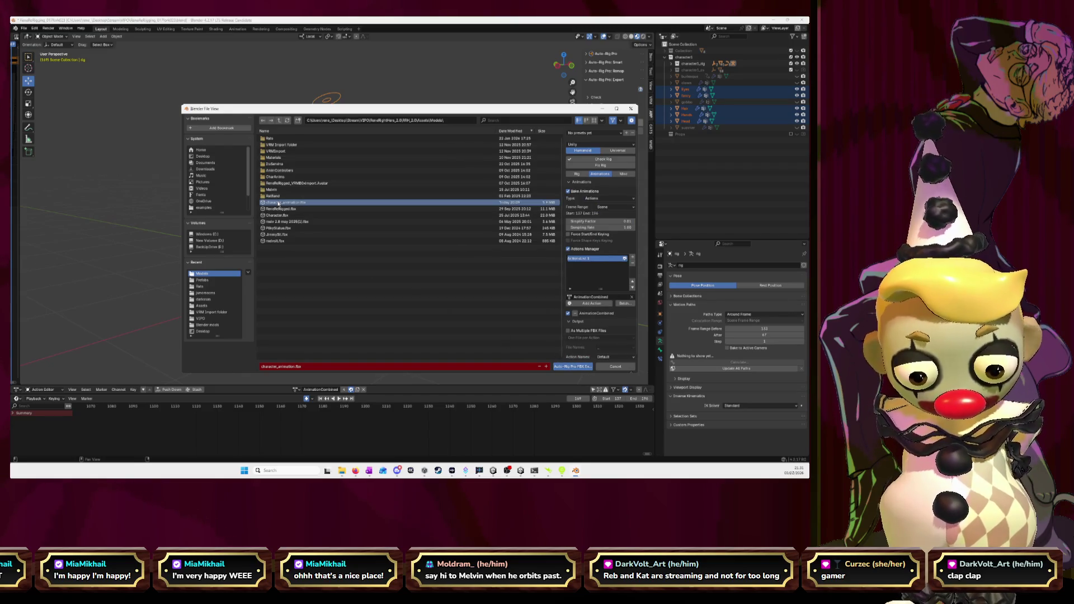
click(576, 370)
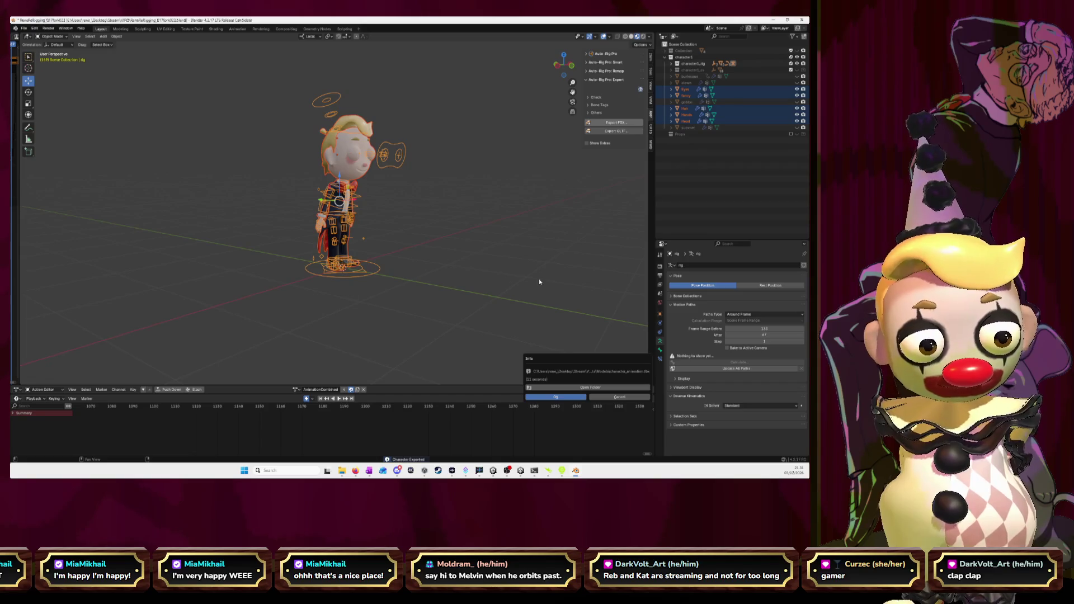
click(559, 394)
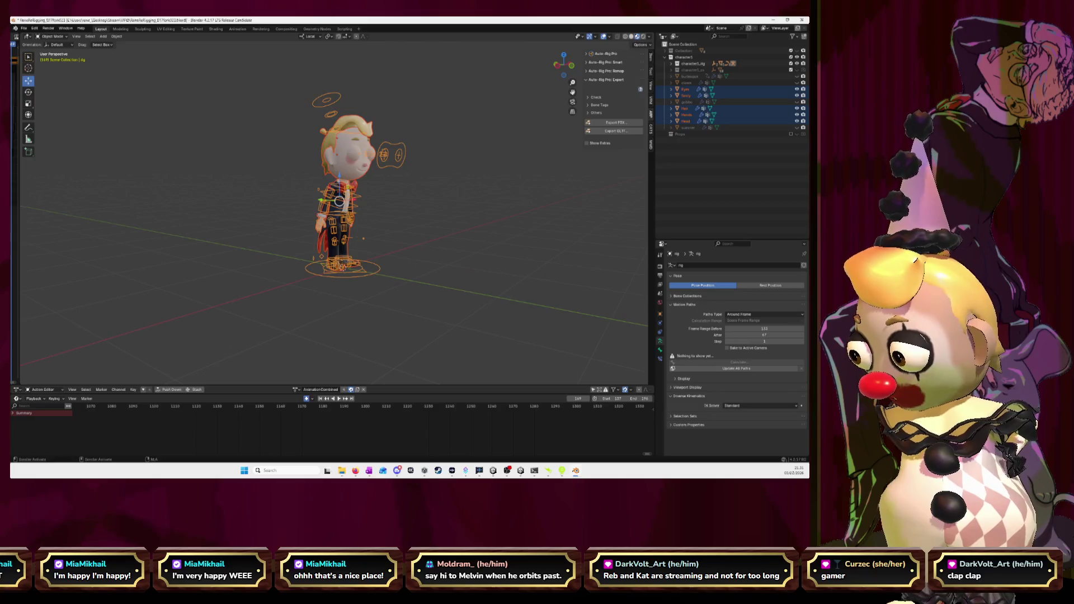
Step: Switch to Unity and test-run the bar scene, looking around before stopping play
key(alt+Tab)
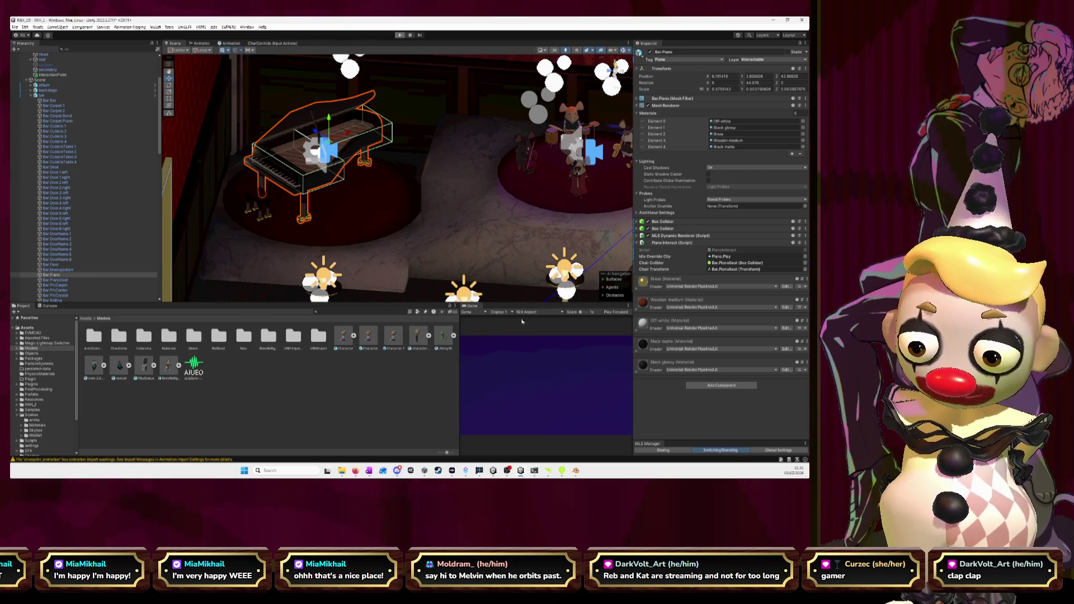
key(ctrl+p)
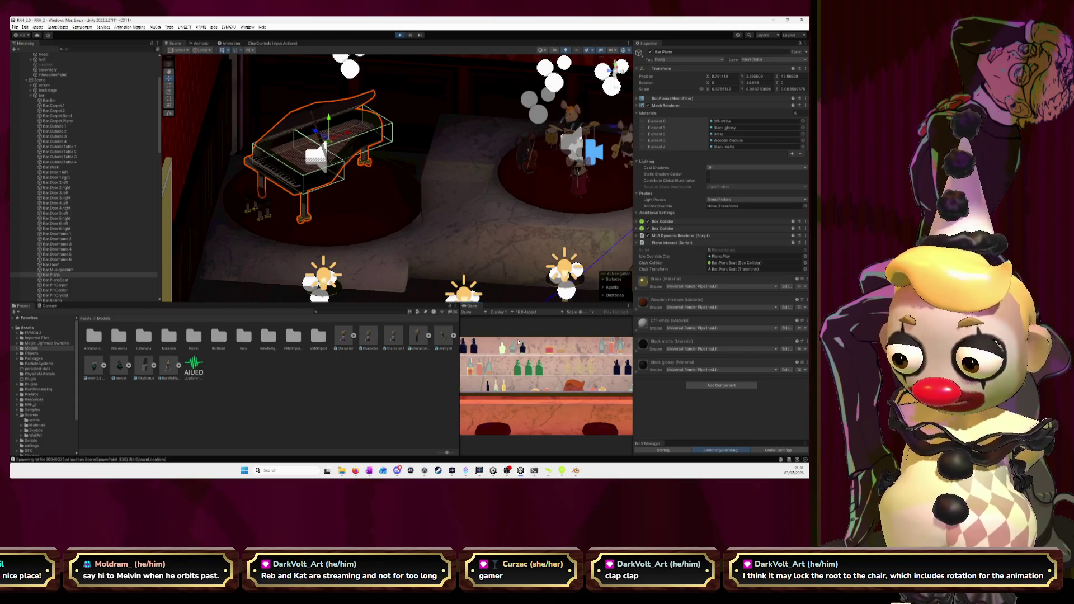
mouse_move(463, 307)
mouse_down()
mouse_move(378, 148)
mouse_move(417, 122)
mouse_up()
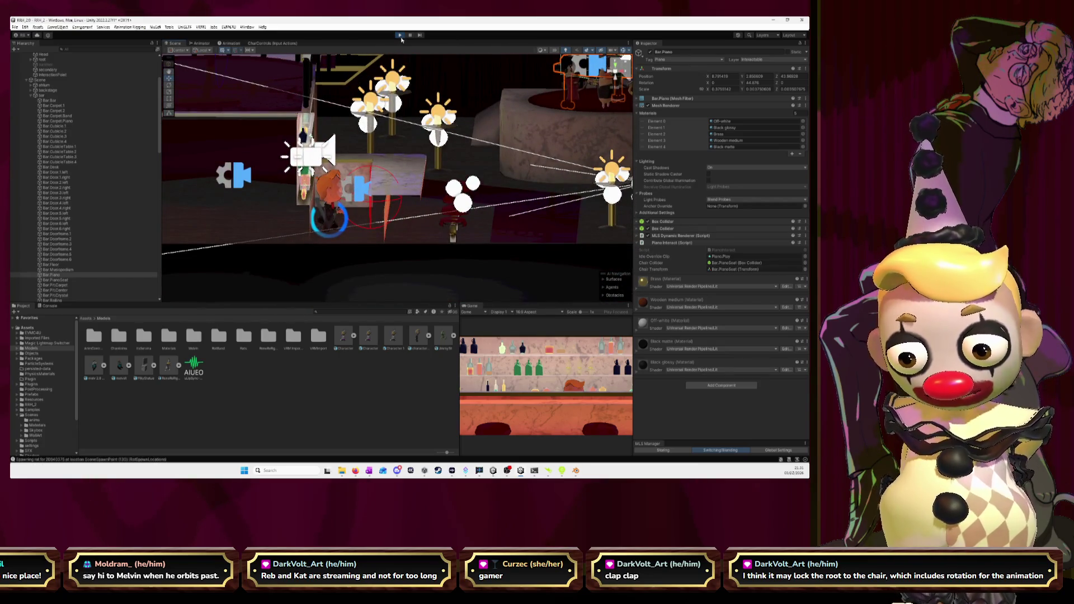
click(400, 36)
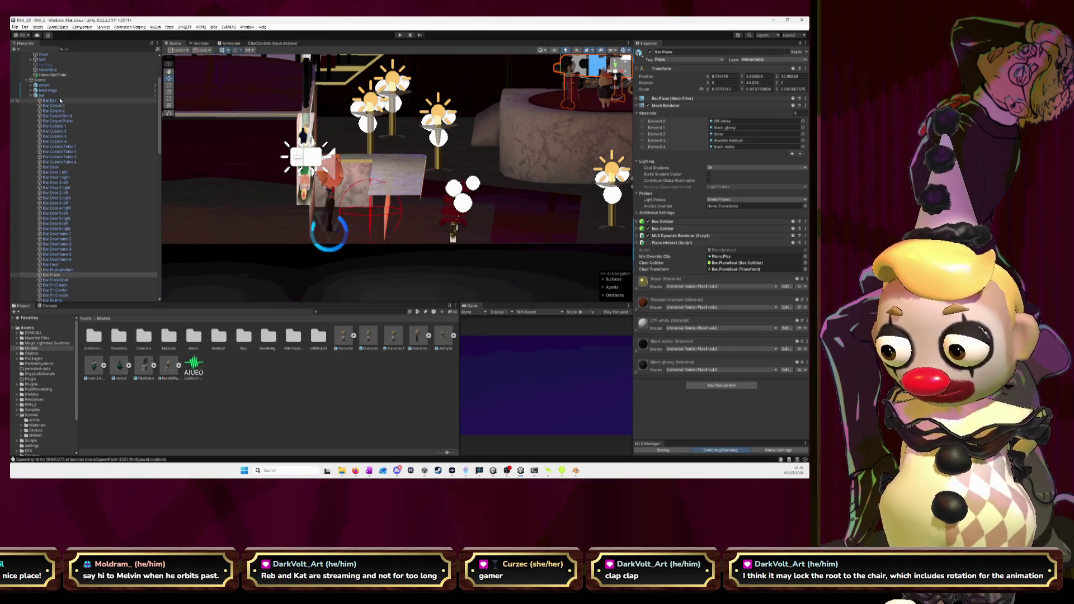
Step: Collapse the bar's children in the Hierarchy and select the ReneReRigged model asset
click(33, 96)
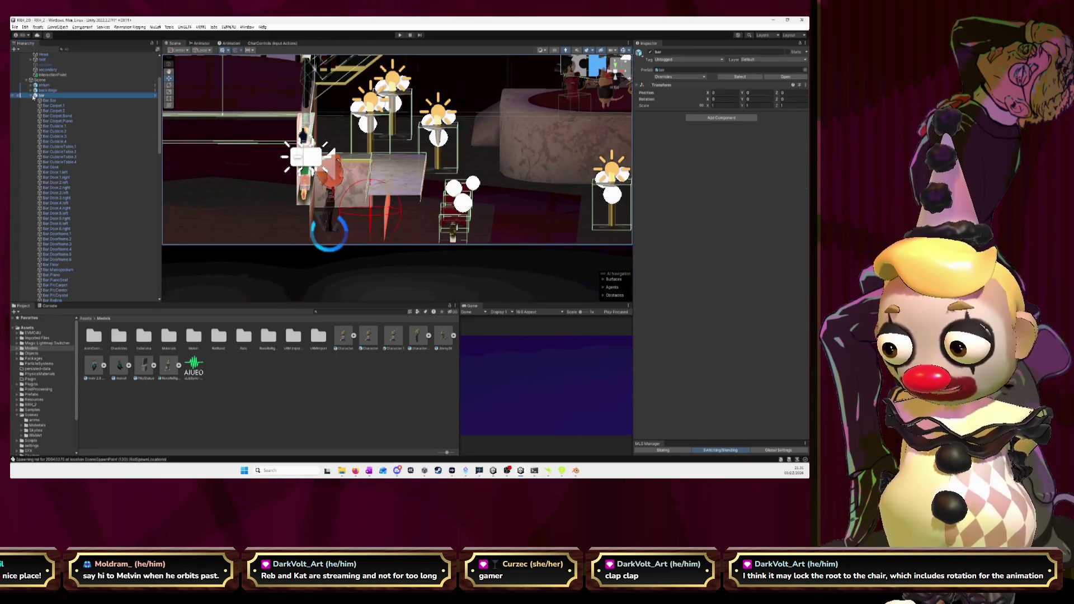
click(31, 96)
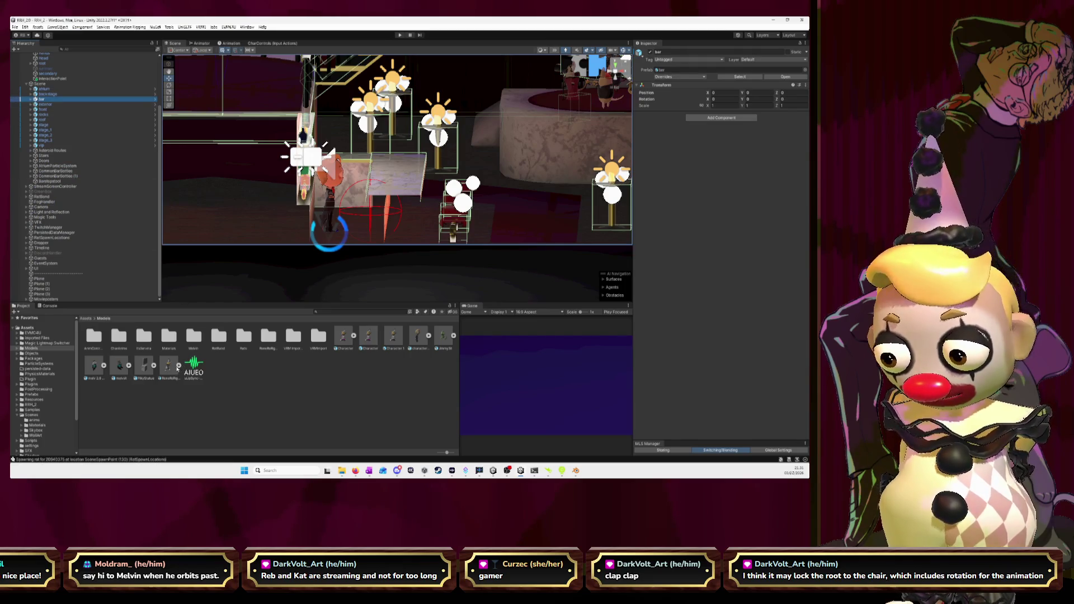
click(169, 366)
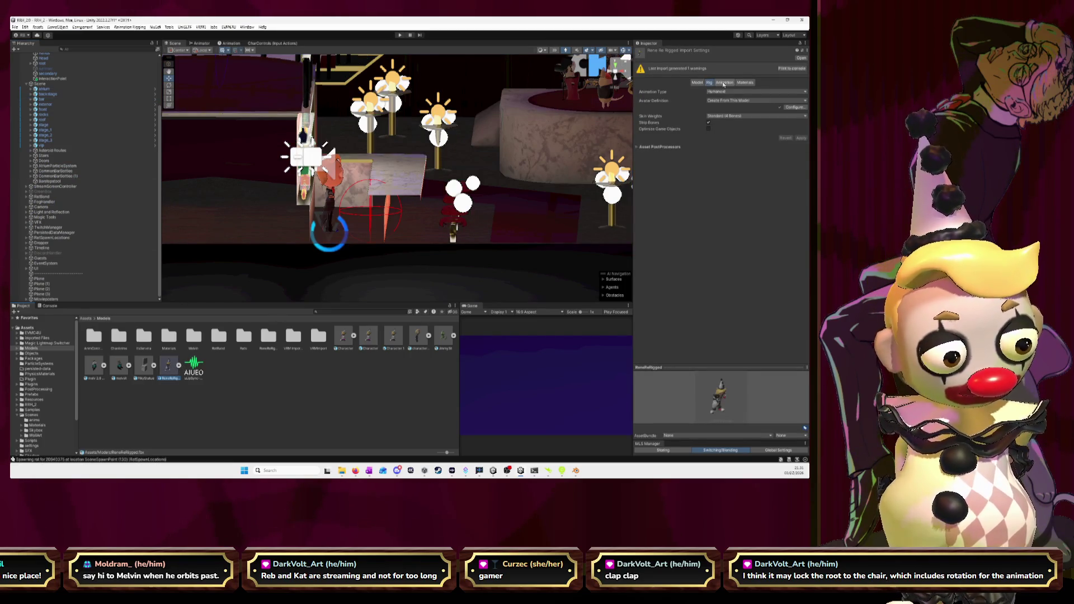
Step: Show the model's Animation import settings, review the Import Messages, and collapse the warnings
click(724, 83)
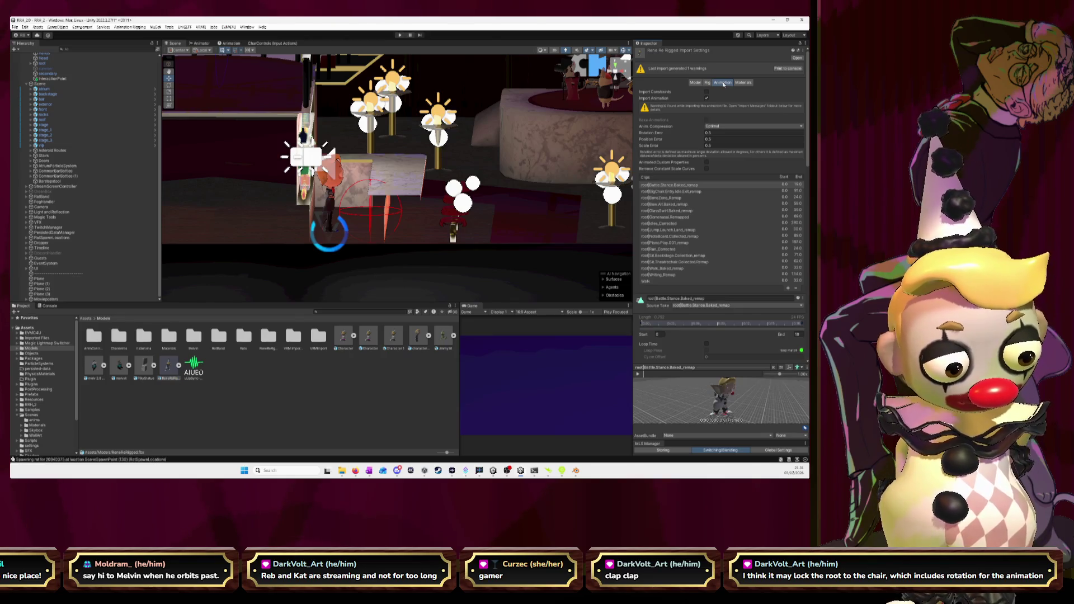
scroll(652, 154, down, 5)
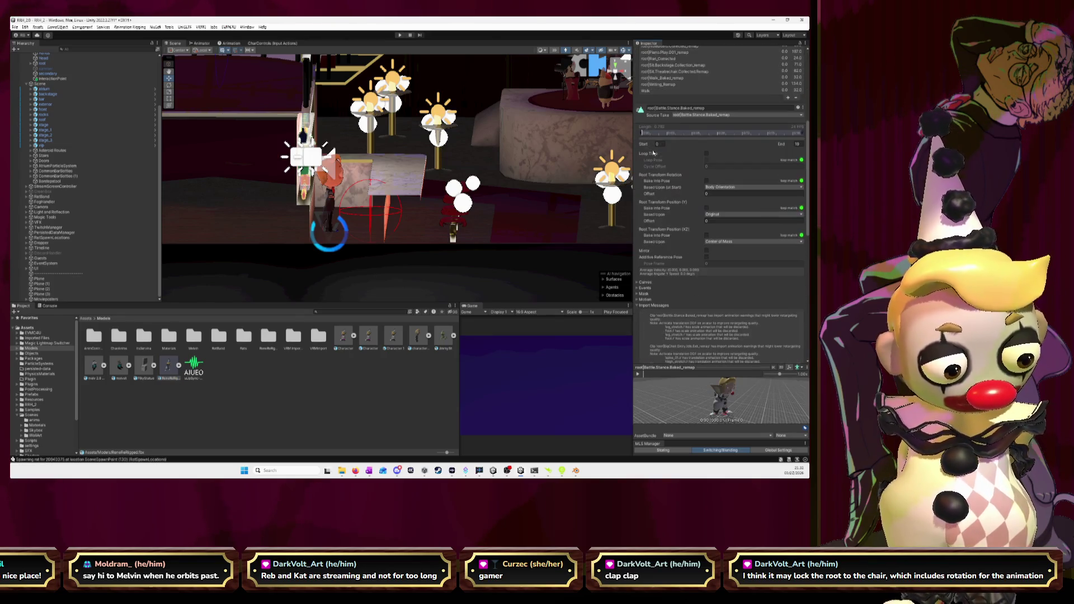
scroll(652, 153, down, 2)
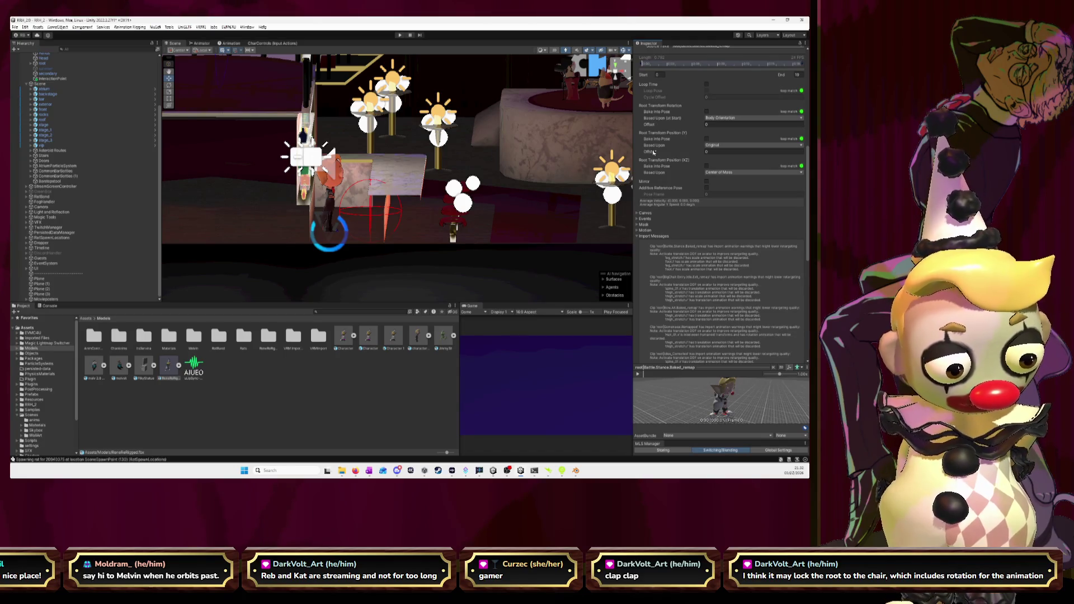
scroll(661, 234, down, 2)
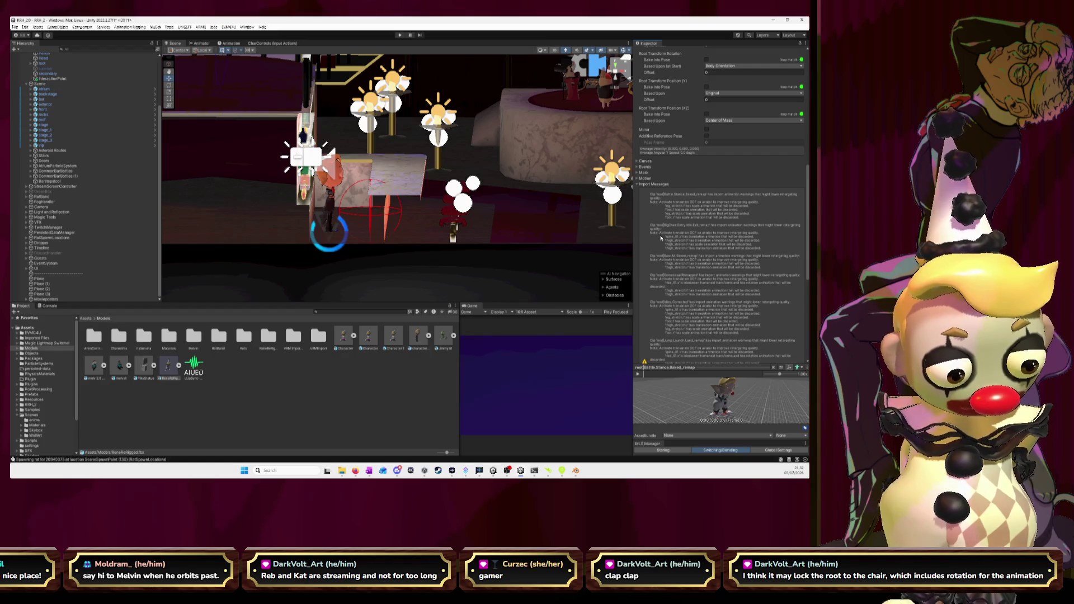
scroll(661, 238, down, 3)
scroll(661, 238, up, 3)
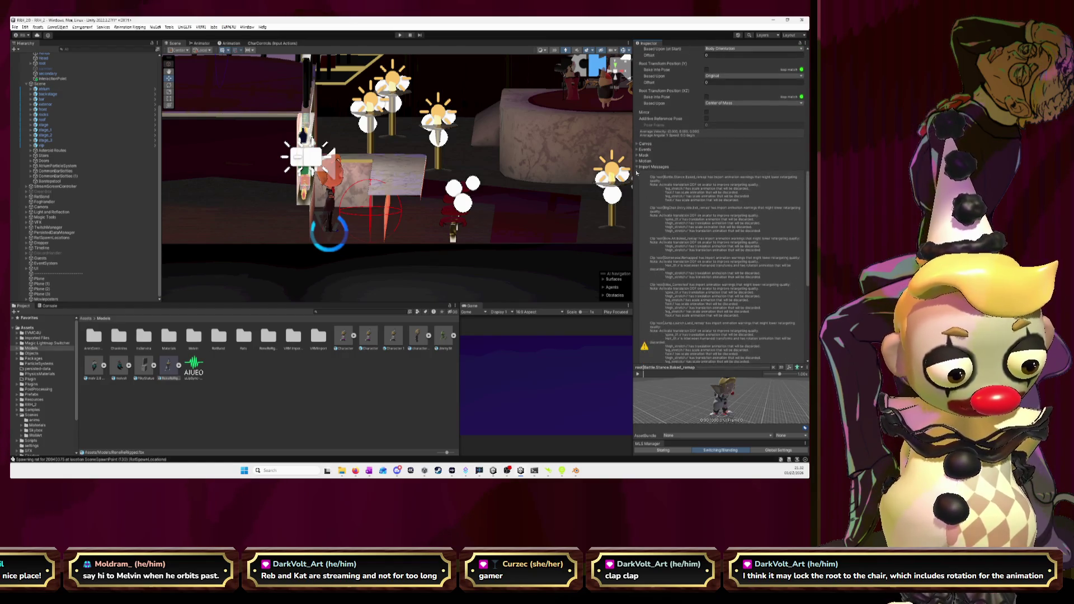
click(636, 169)
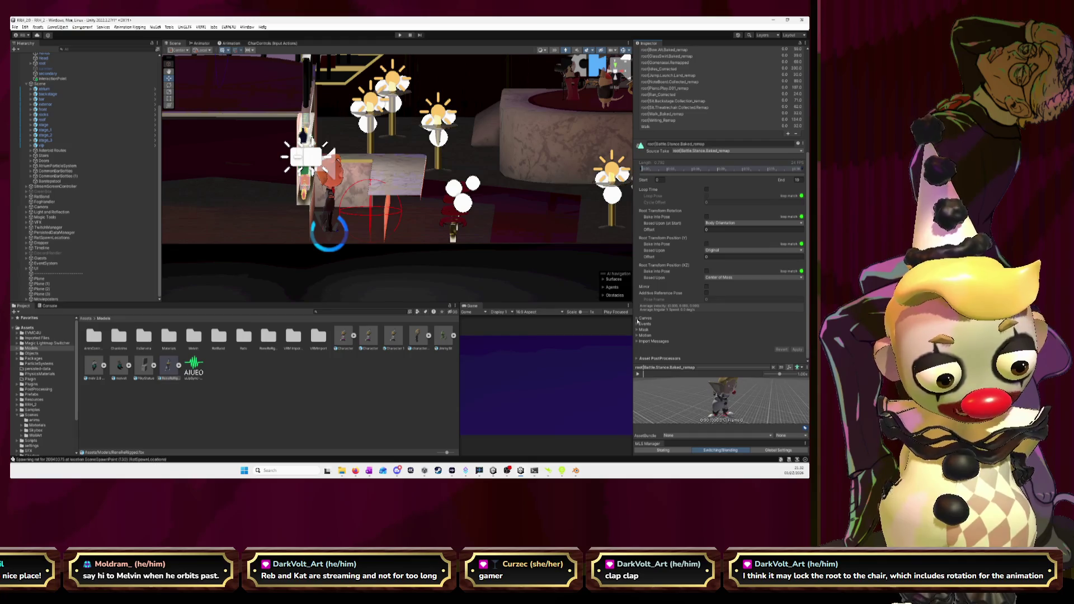
Step: Enlarge the preview, turn the character toward the camera, scrub to frame 3, and play the clip
drag(633, 315, 424, 315)
drag(513, 368, 512, 267)
drag(593, 302, 575, 335)
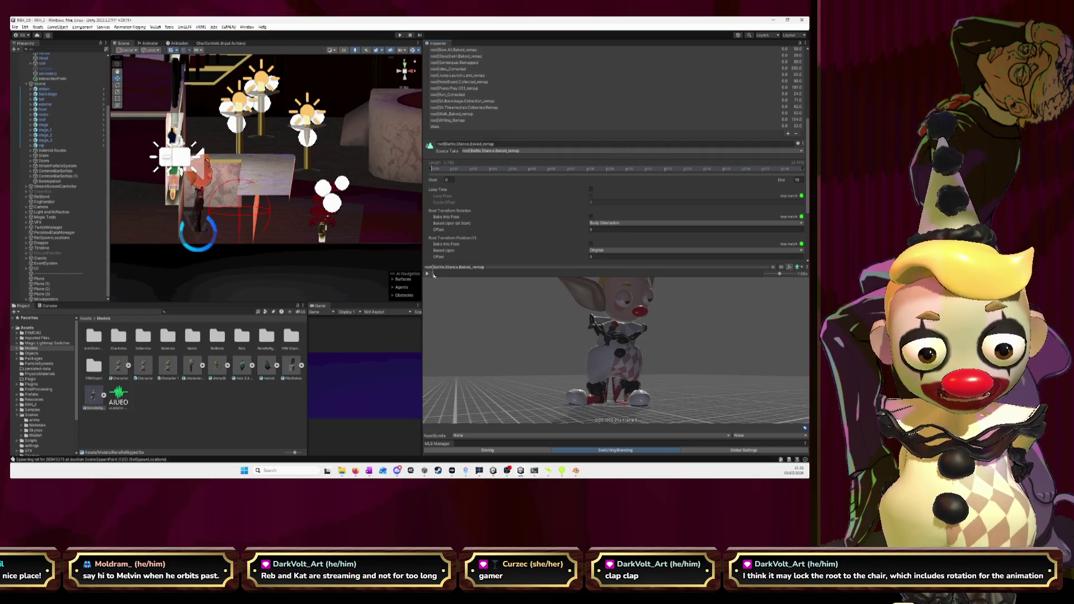
drag(498, 282, 738, 276)
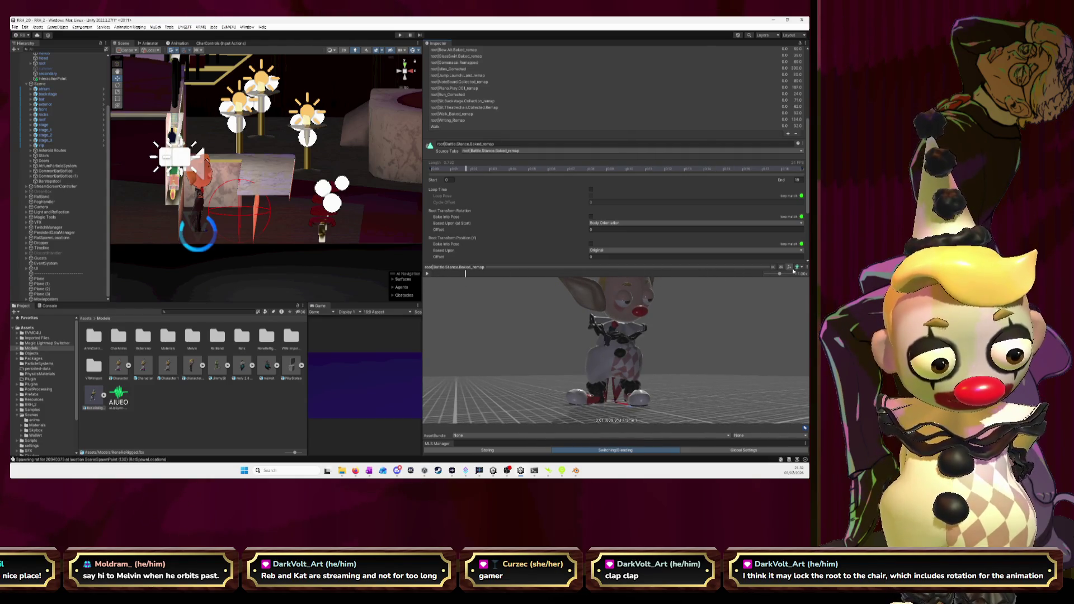
drag(535, 271, 493, 269)
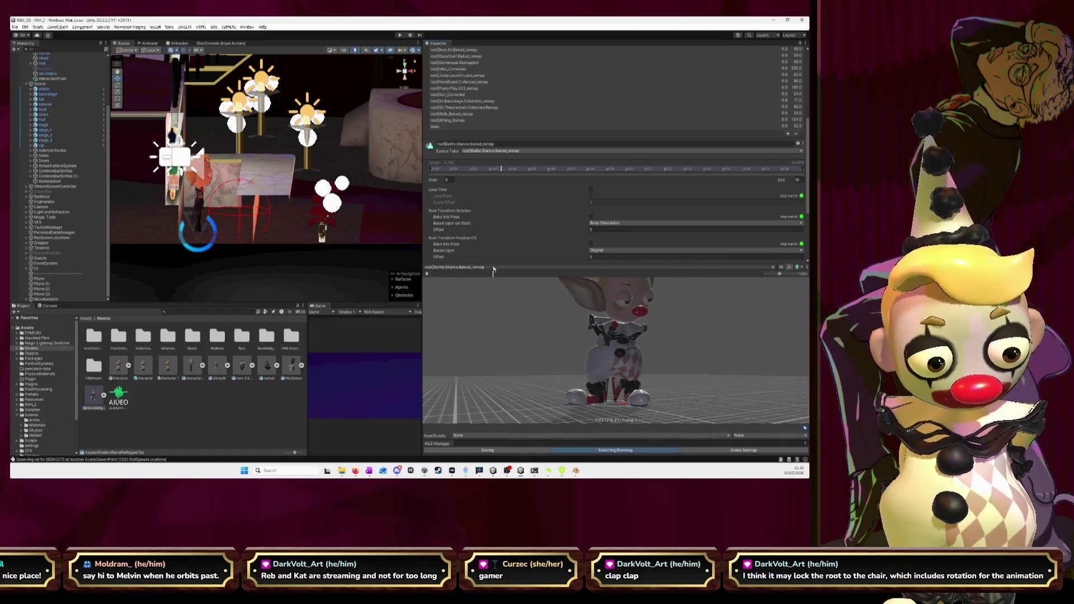
click(428, 274)
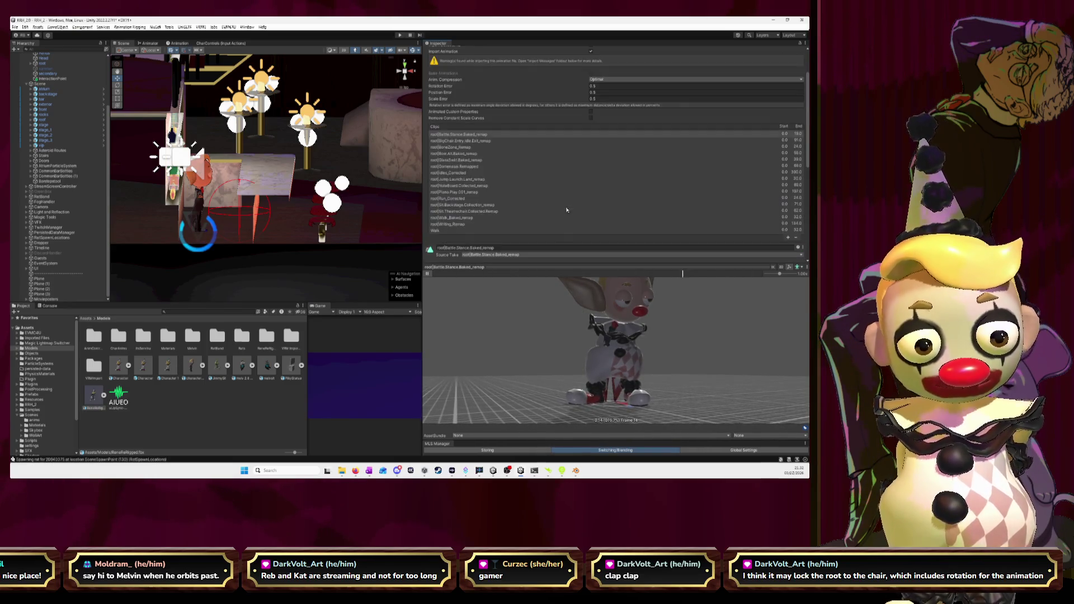
scroll(641, 148, up, 3)
scroll(642, 148, up, 3)
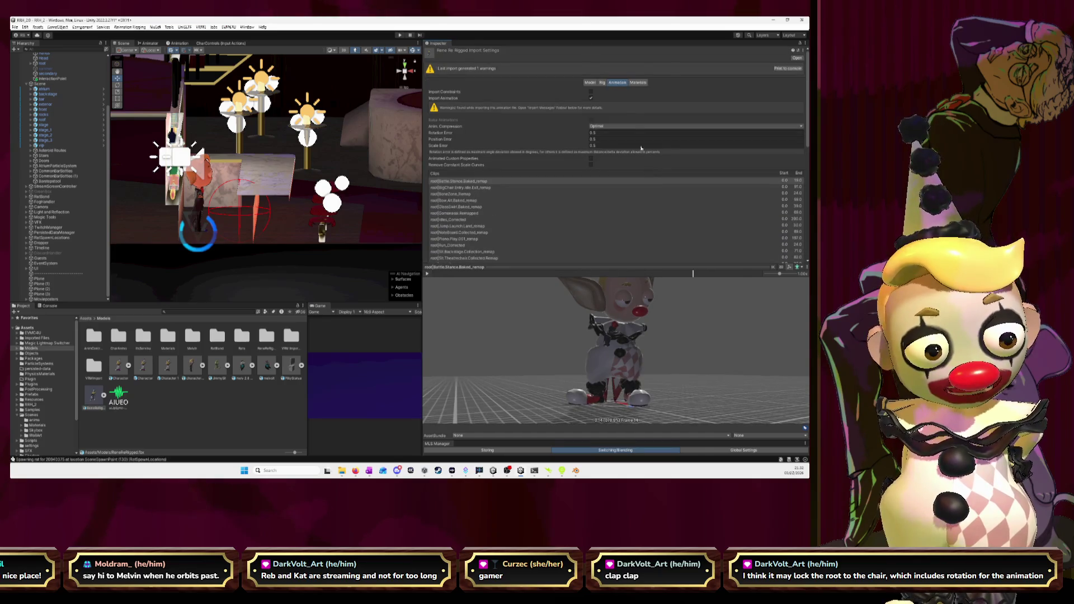
Step: From the Rig tab, inspect the humanoid bone Mapping in Avatar Configuration, then exit with Done
click(603, 82)
click(794, 107)
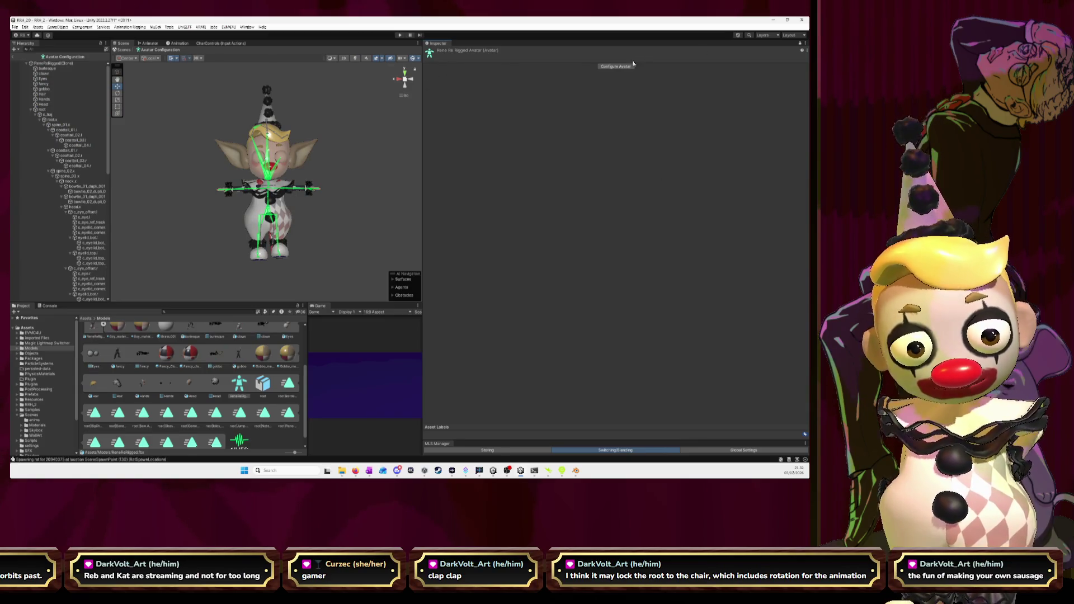
click(631, 66)
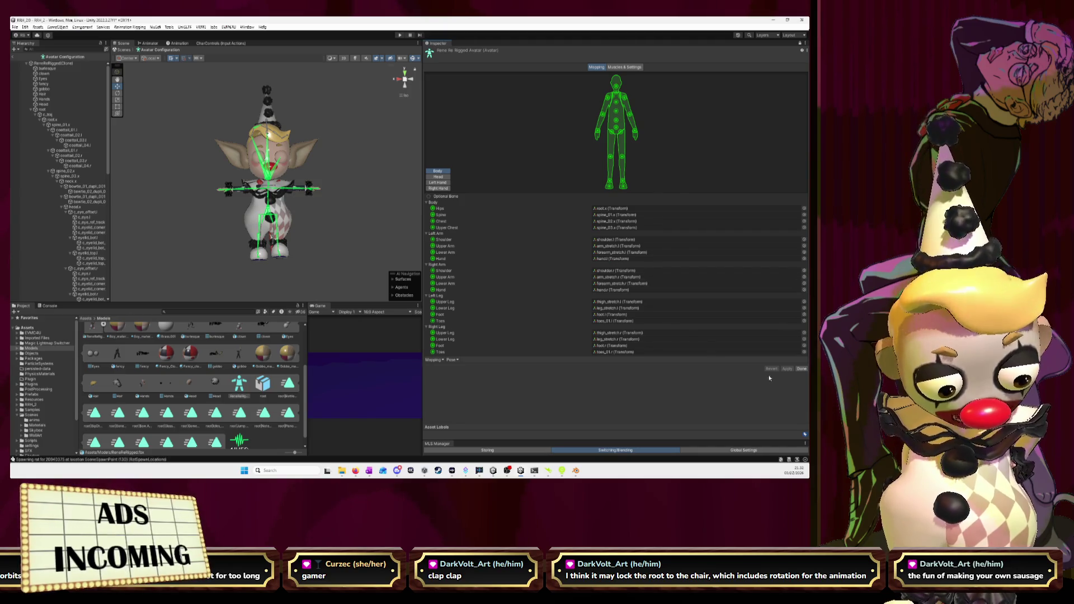
click(801, 369)
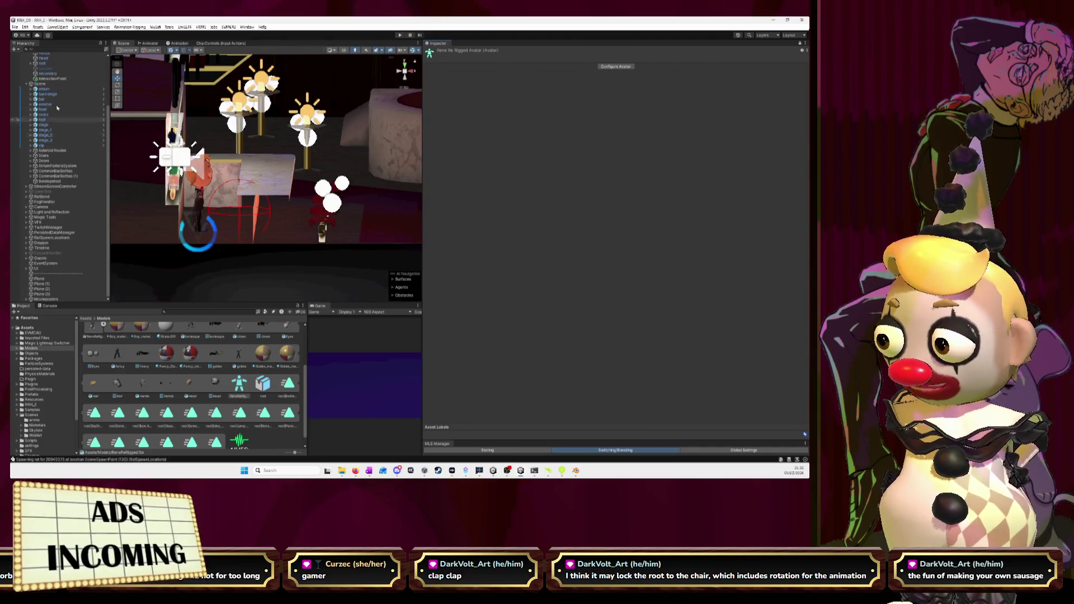
scroll(54, 120, up, 3)
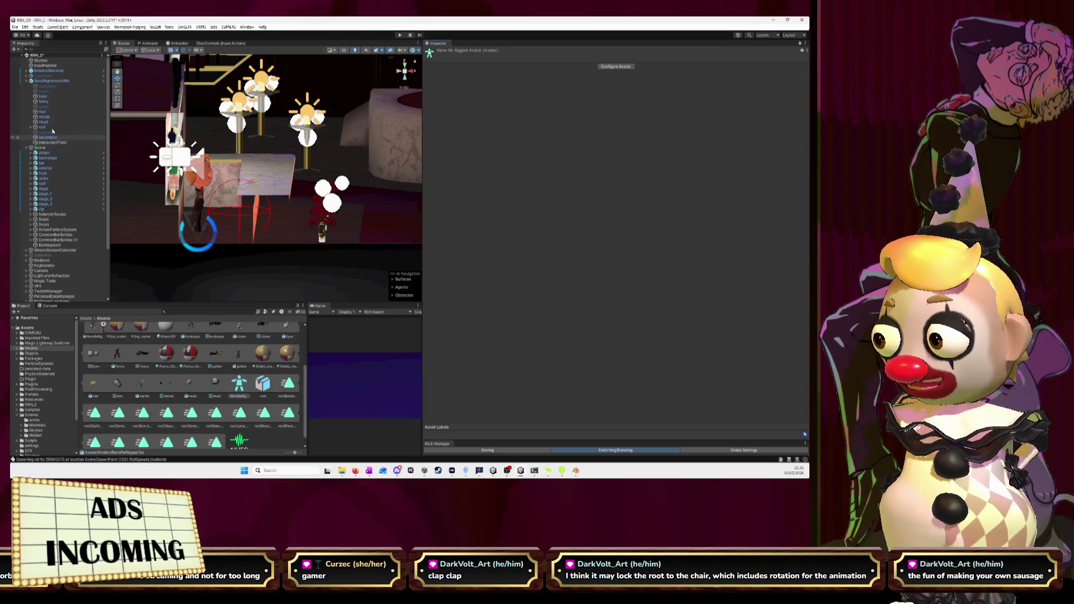
Step: Select ReneRightHandVRM in the Hierarchy and drag the Scene/Inspector splitter right to widen the scene
click(52, 81)
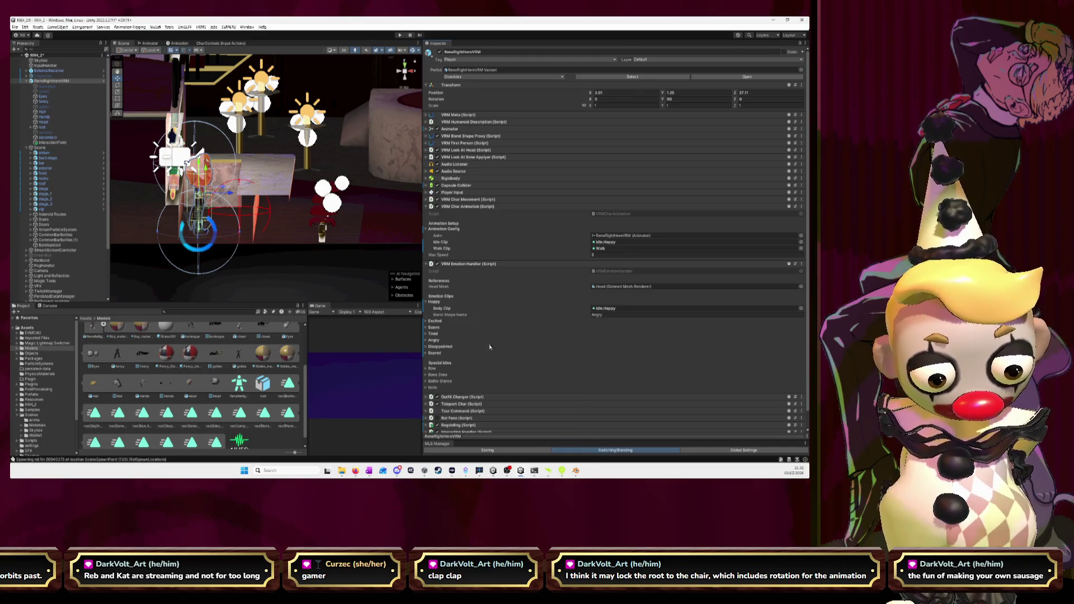
drag(424, 309, 612, 319)
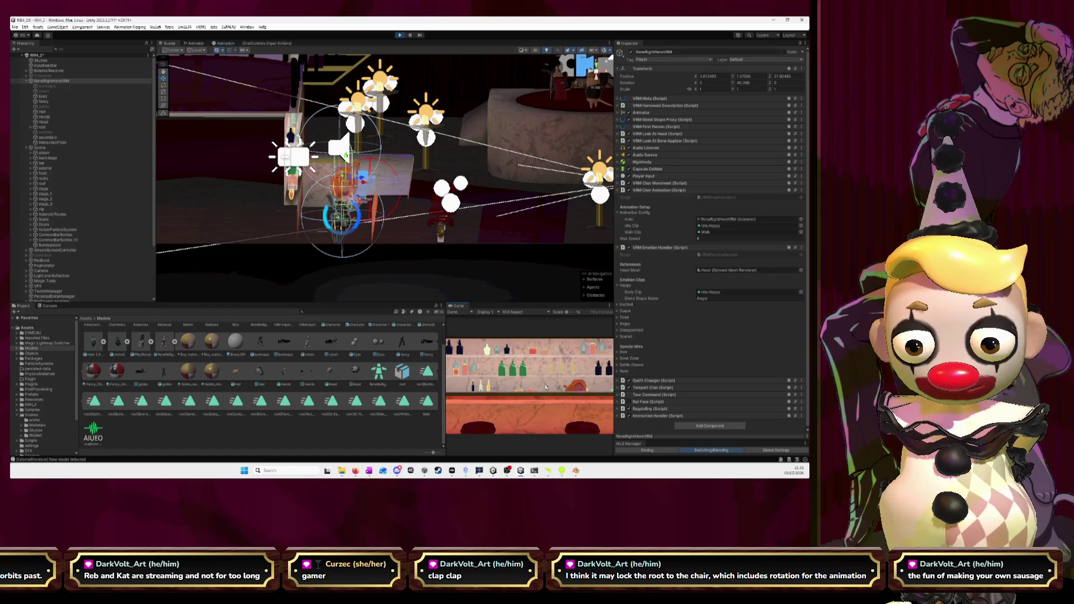
Step: Set play mode to start paused and move the character beside the piano
click(409, 35)
mouse_move(447, 146)
mouse_down()
mouse_move(452, 206)
mouse_move(310, 208)
mouse_move(571, 207)
mouse_move(610, 190)
mouse_up()
mouse_move(358, 242)
mouse_down()
mouse_move(386, 95)
mouse_move(416, 200)
mouse_up()
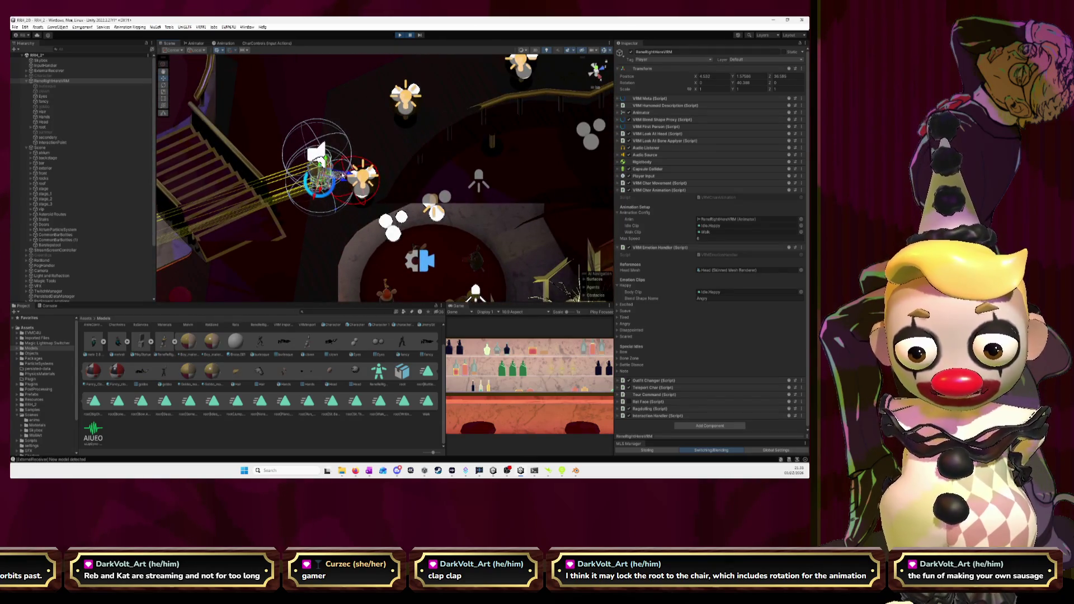
mouse_move(343, 174)
mouse_down()
mouse_move(358, 180)
mouse_move(347, 218)
mouse_move(302, 215)
mouse_move(524, 206)
mouse_move(377, 242)
mouse_move(335, 203)
mouse_up()
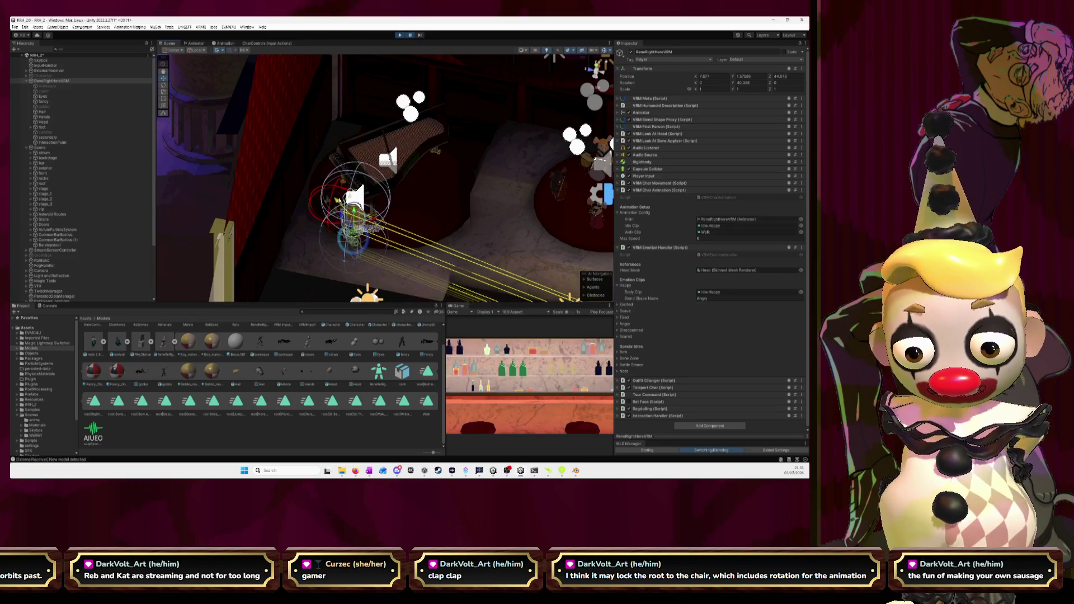
Step: Test the scene in a maximized Game view, then restore the layout, show the Console and stop
click(400, 34)
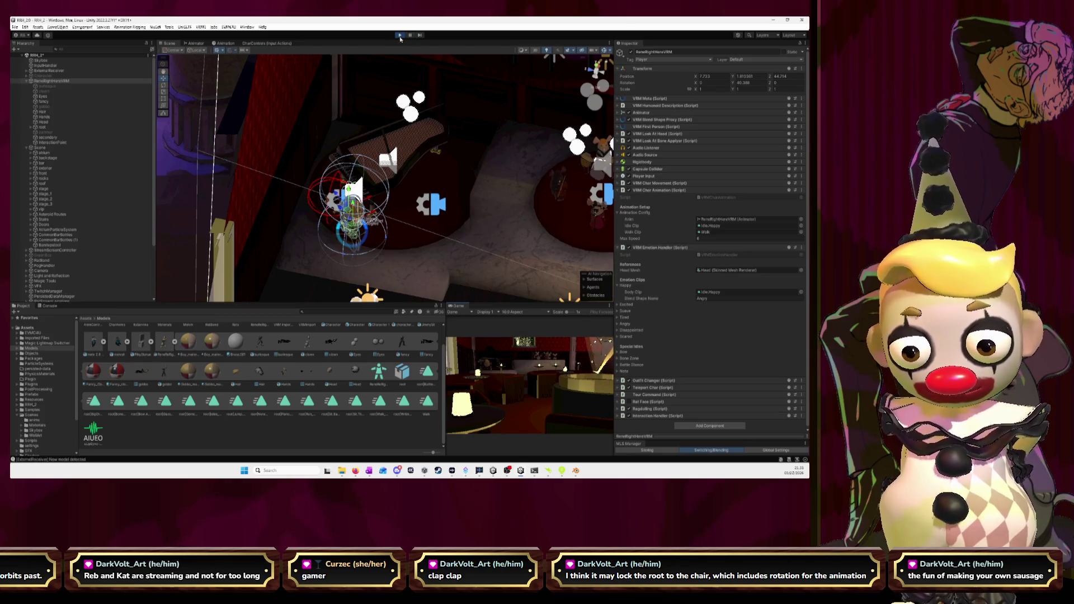
mouse_move(420, 235)
mouse_down()
mouse_move(403, 246)
mouse_move(447, 251)
mouse_move(427, 259)
mouse_up()
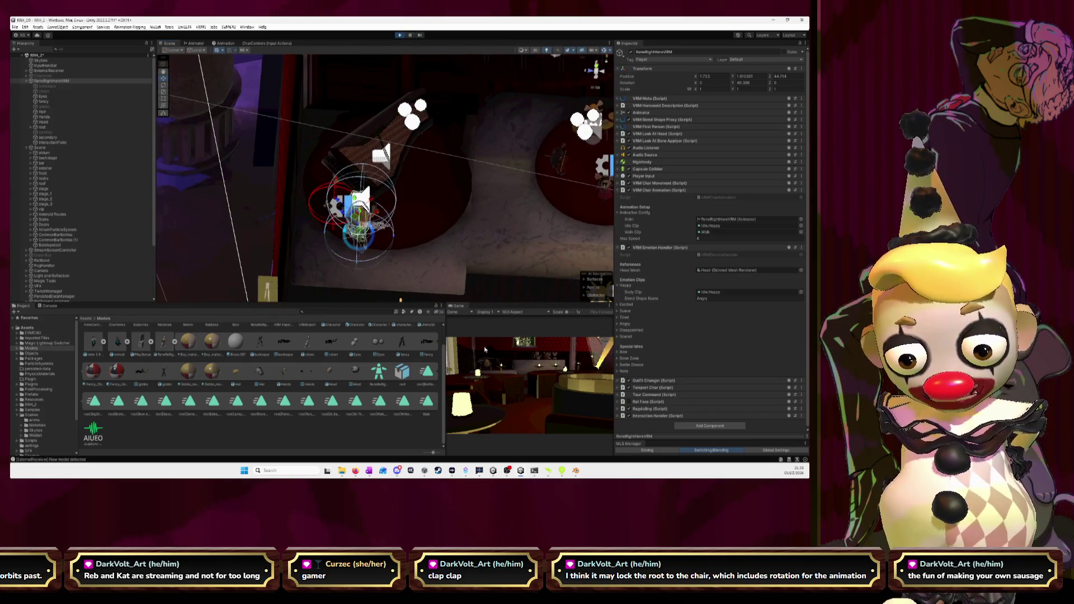
double_click(457, 307)
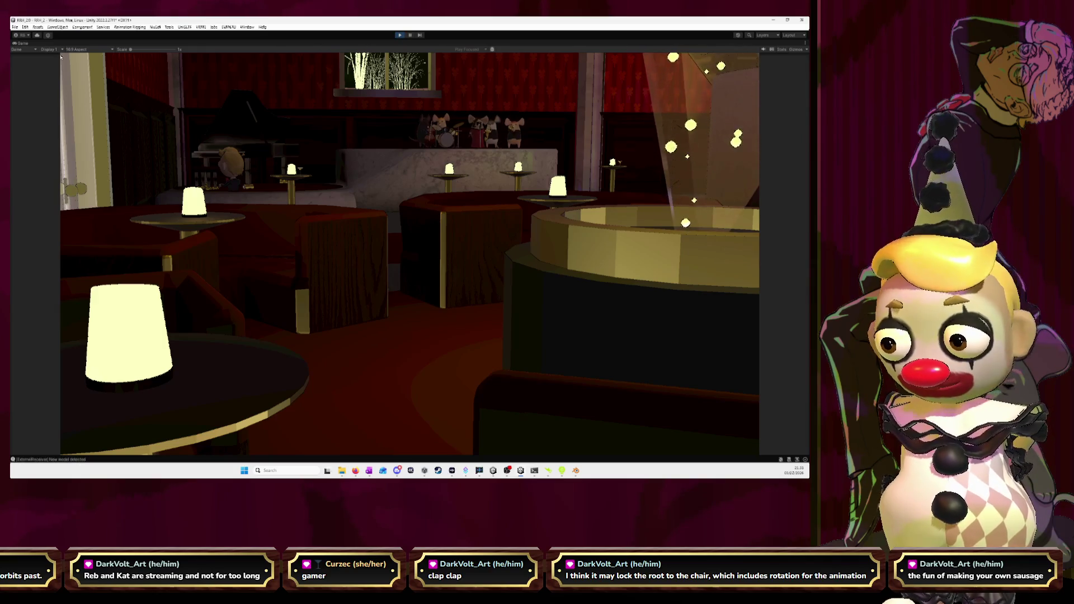
double_click(22, 43)
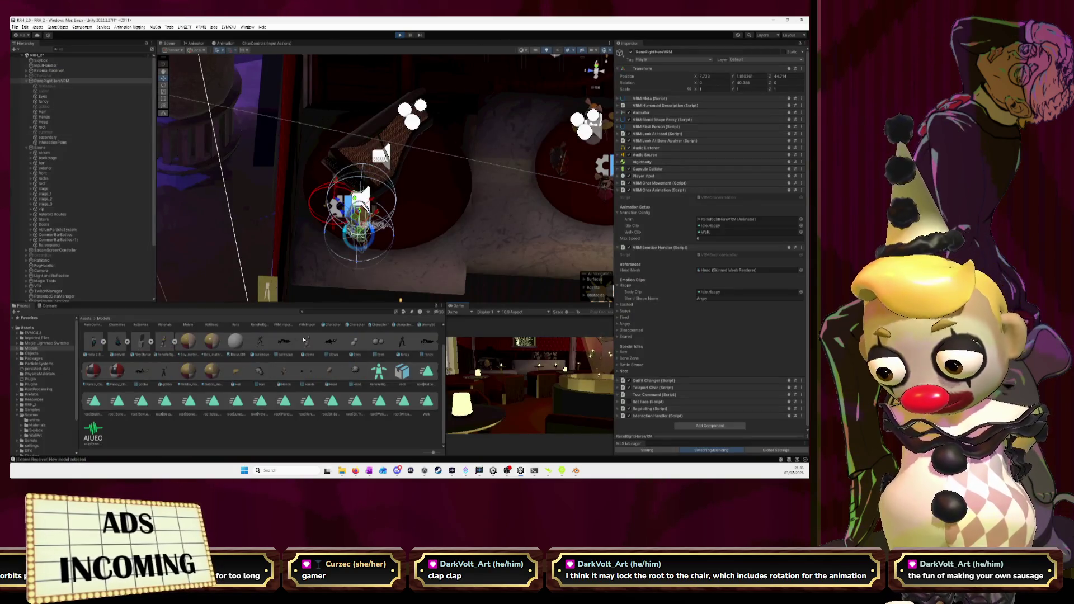
key(ctrl+shift+c)
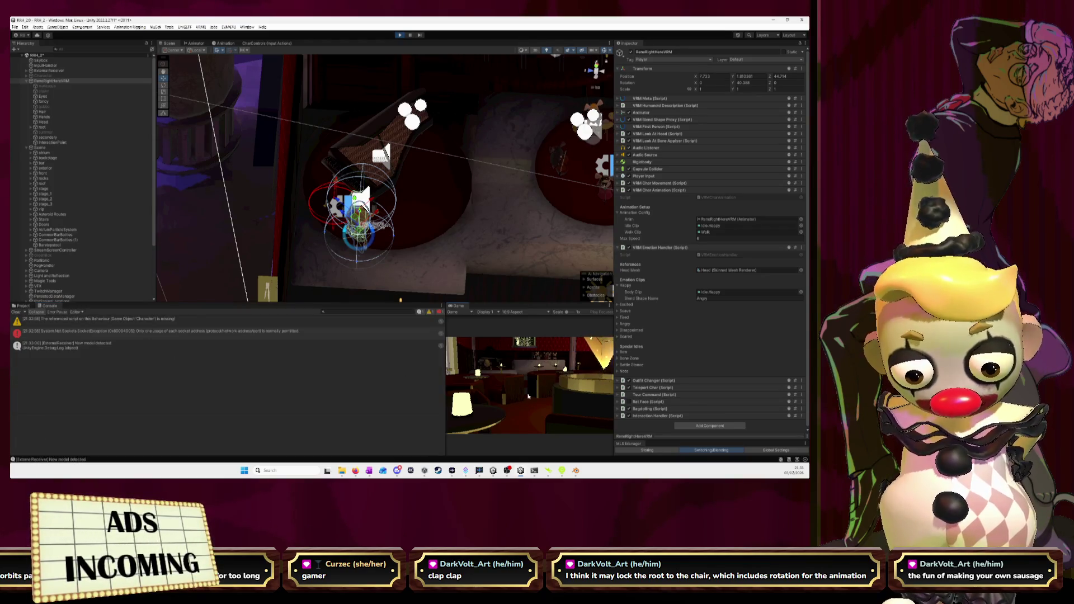
click(400, 35)
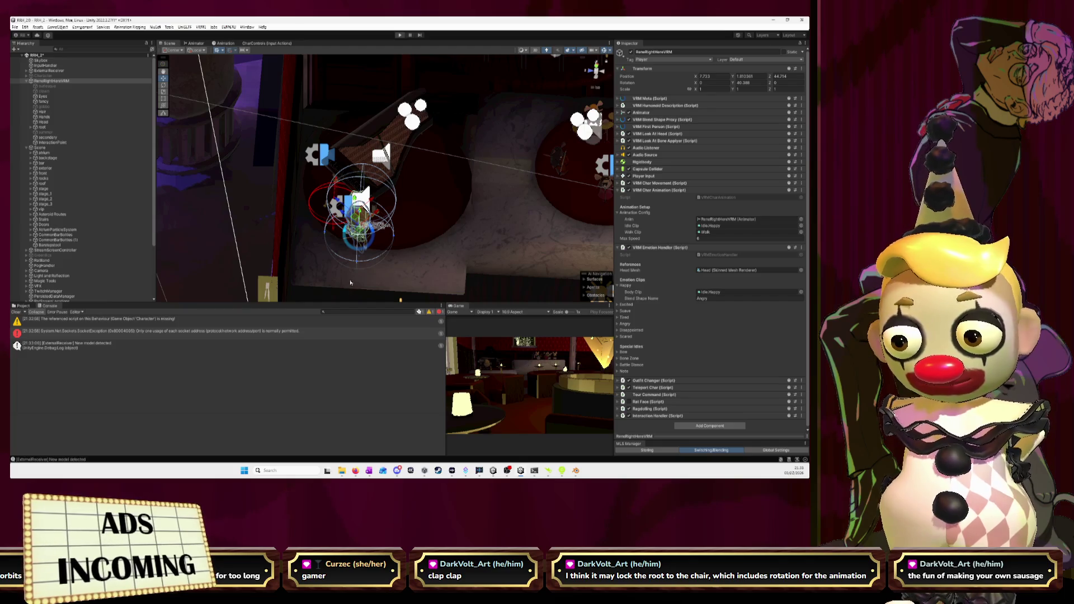
Step: Re-export the rigged character from Blender via Auto-Rig Pro FBX Export as character_animation.fbx, then return to Unity
key(alt+Tab)
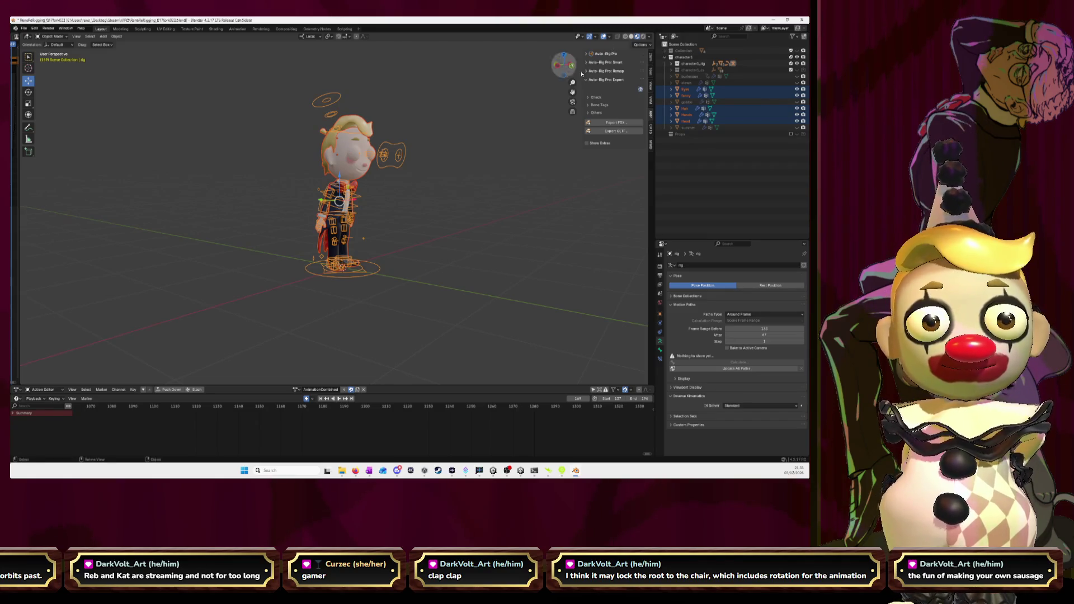
click(622, 122)
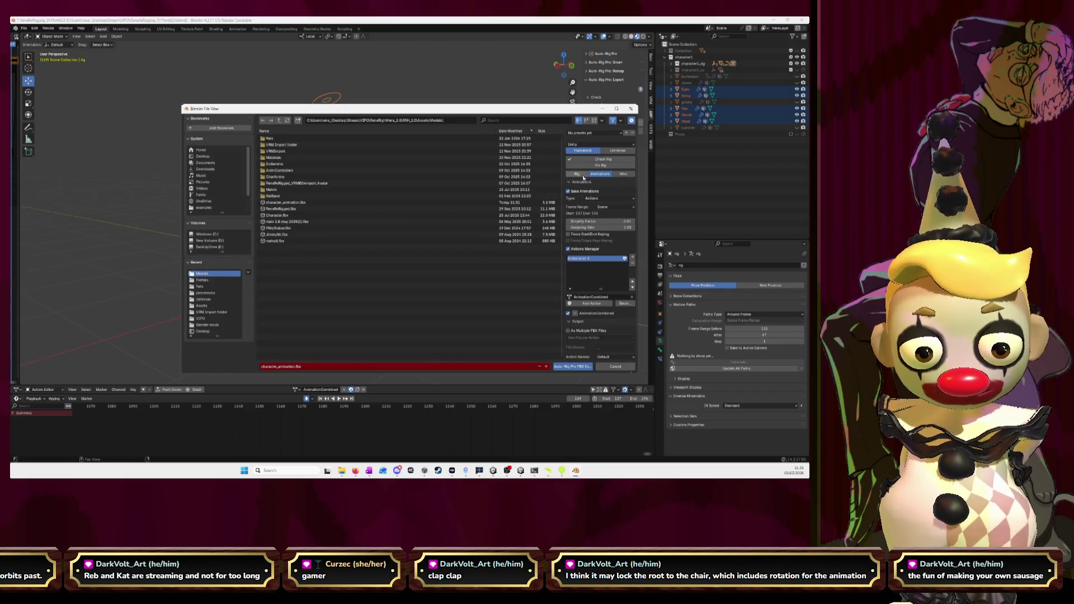
click(576, 173)
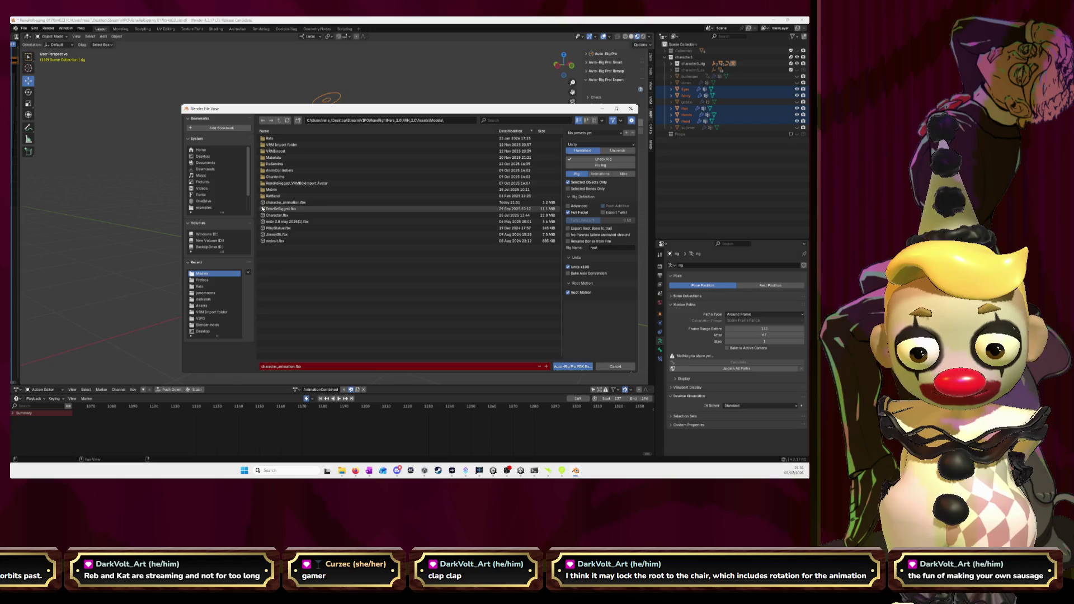
click(573, 366)
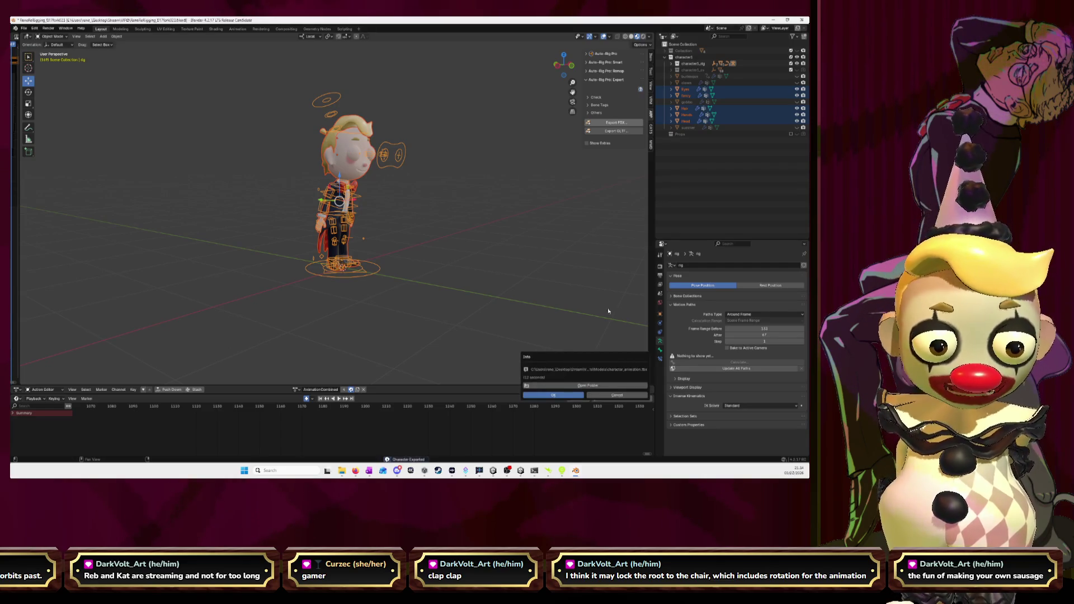
click(553, 394)
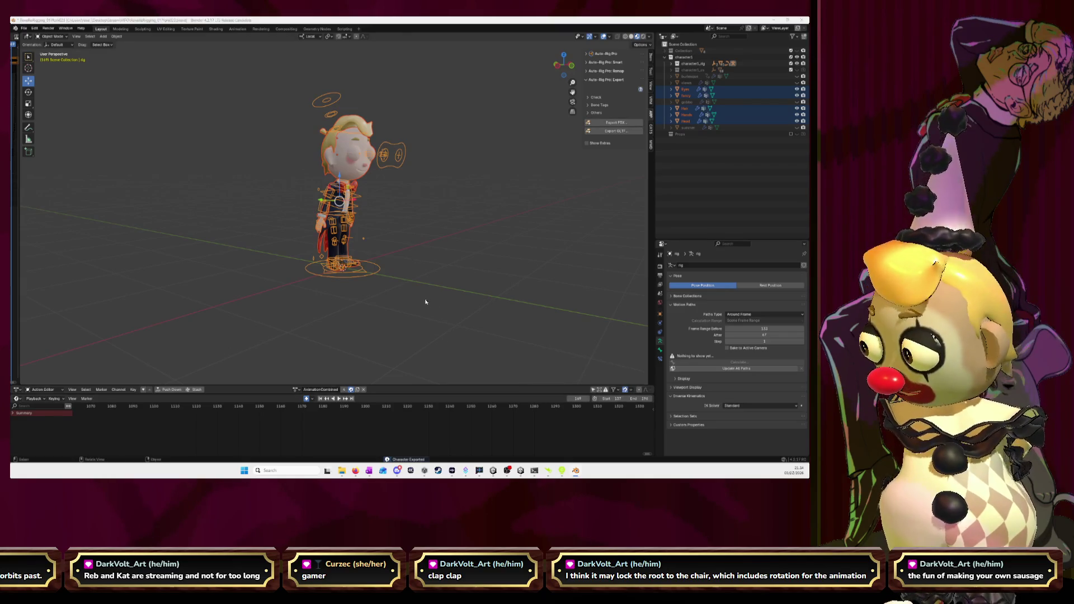
key(alt+Tab)
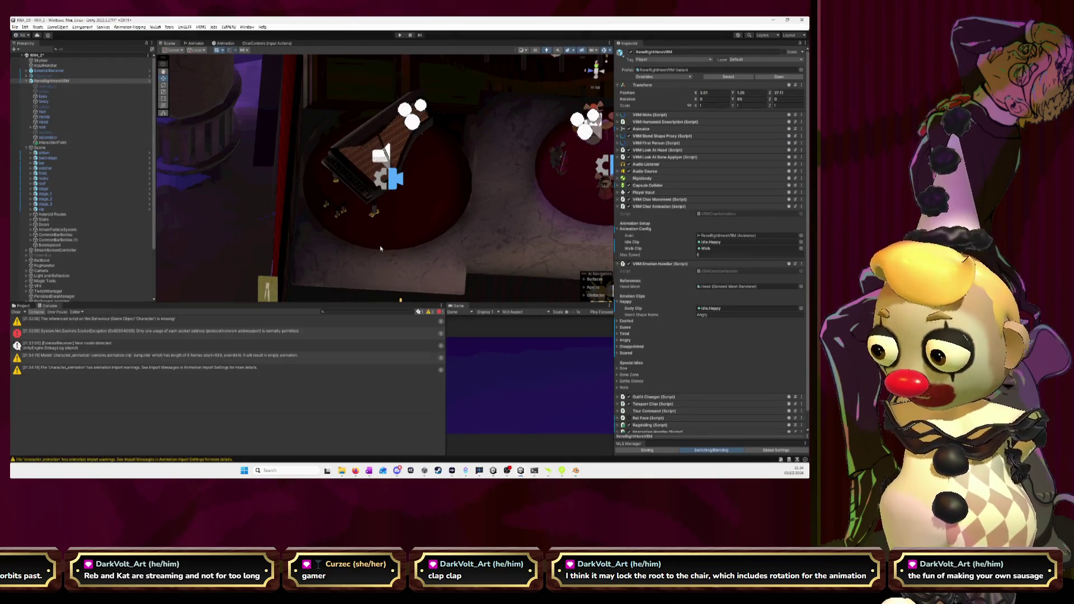
Step: Start and stop play mode, then show the Assets/Models folder in the Project panel
click(399, 36)
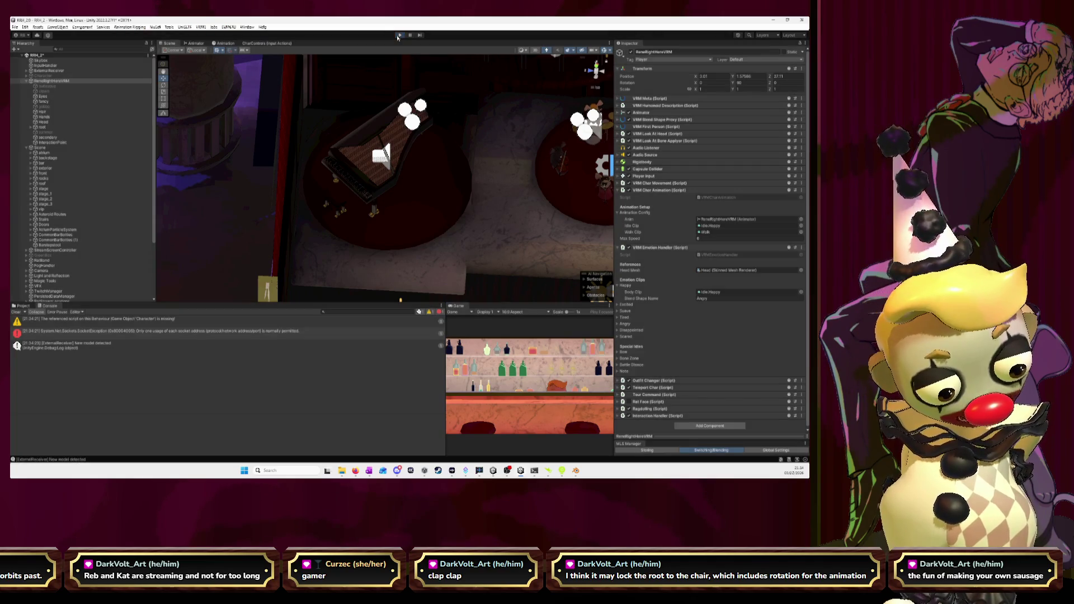
click(399, 35)
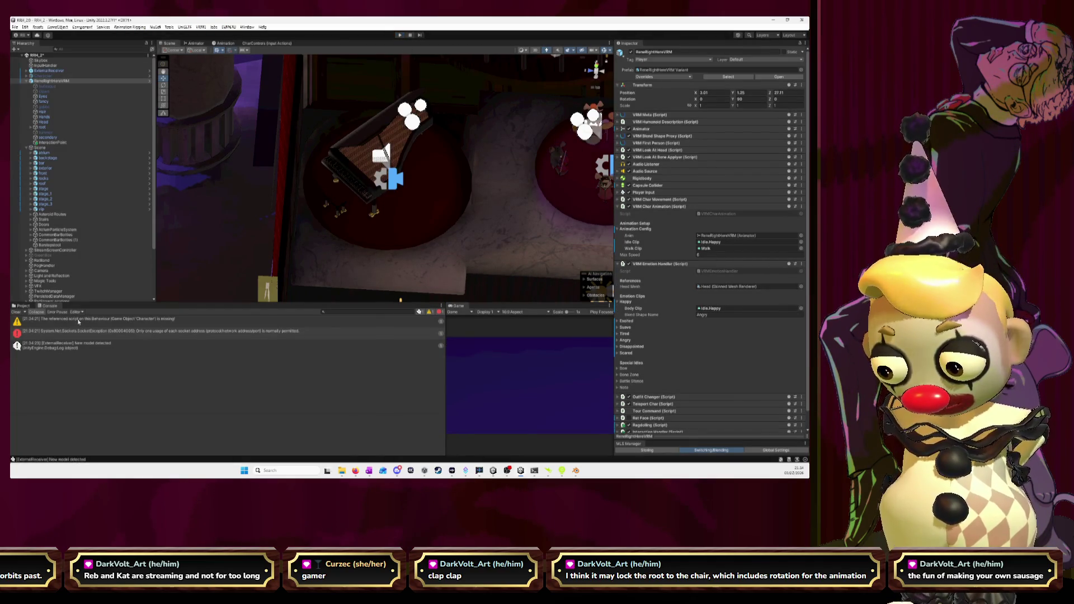
click(24, 306)
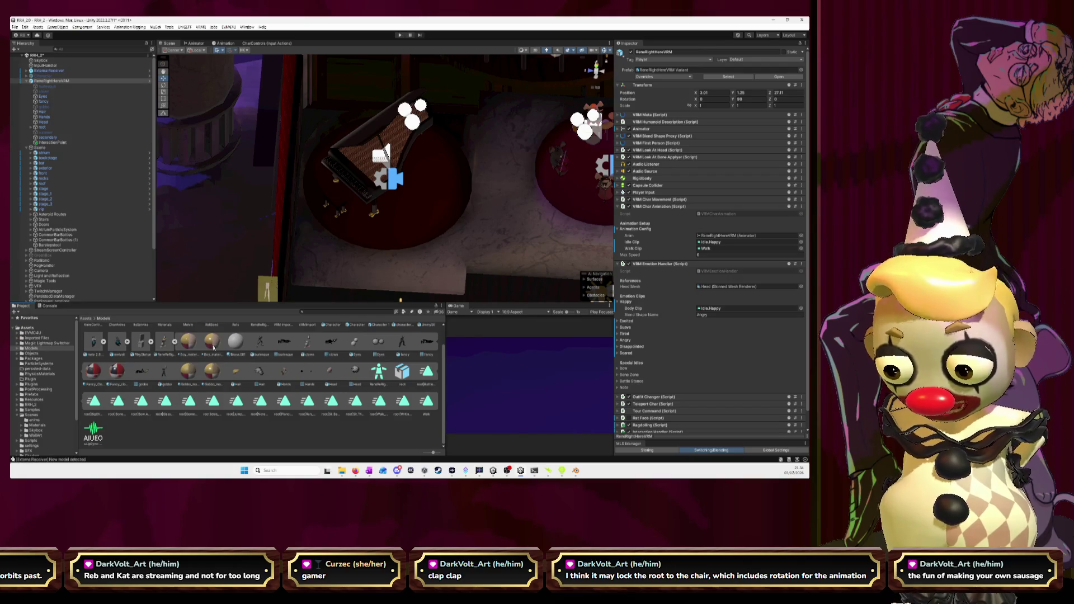
Step: Select the ReneRigged model and show its Animation import settings
click(174, 342)
click(164, 367)
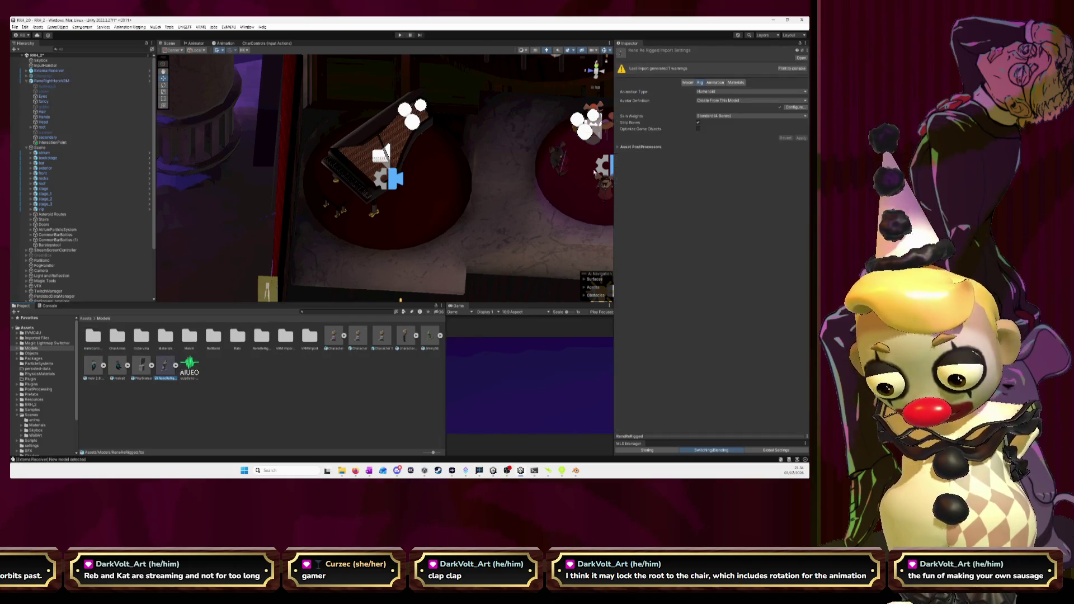
click(715, 83)
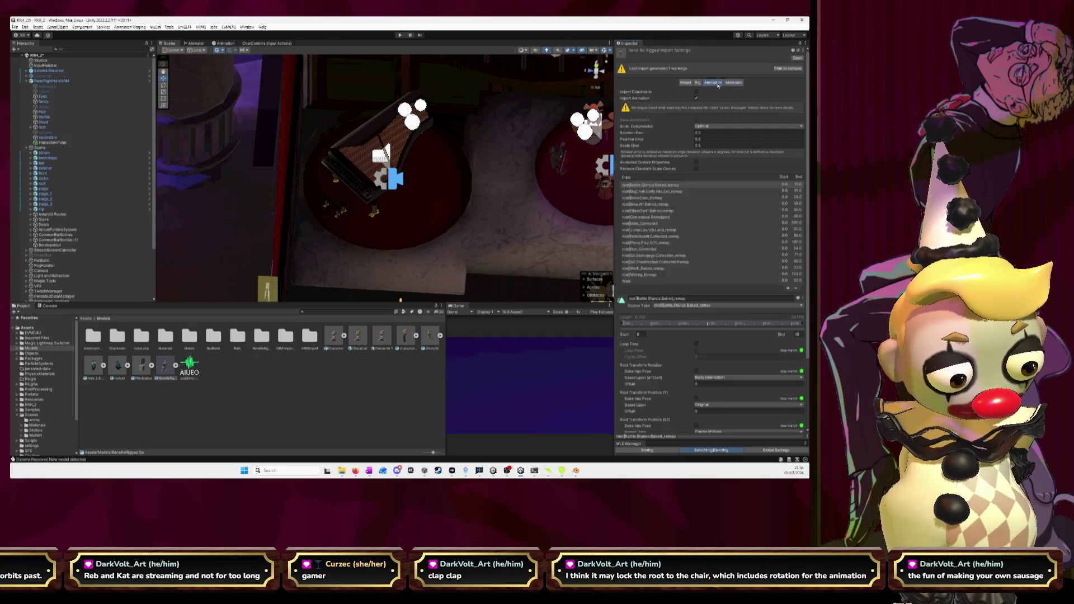
scroll(694, 261, down, 3)
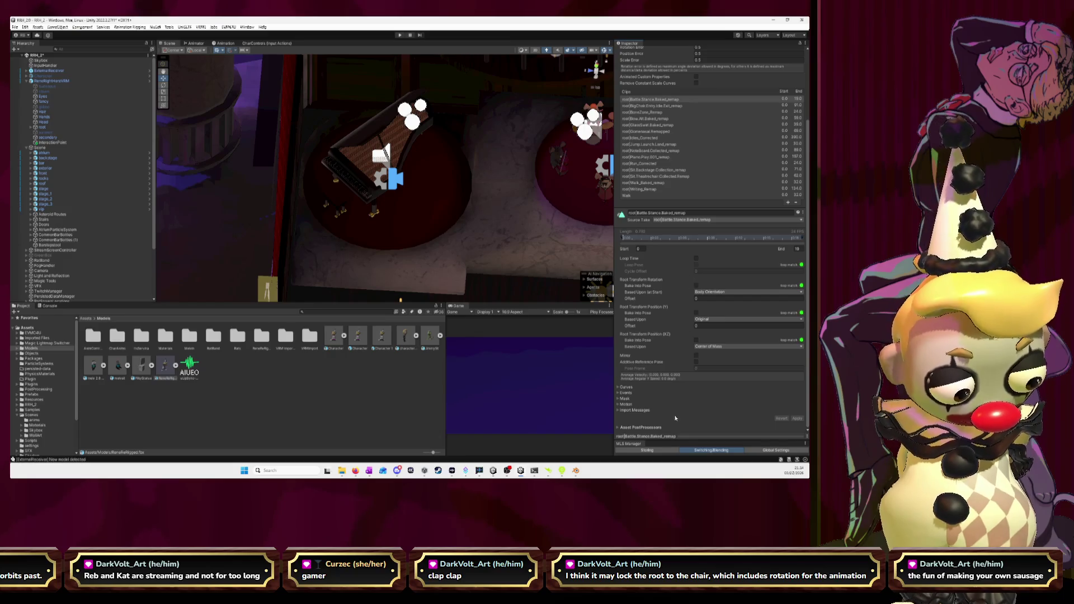
Step: Expand Import Messages and scroll through the ReneRigged clip list and warnings
click(621, 410)
scroll(688, 415, down, 10)
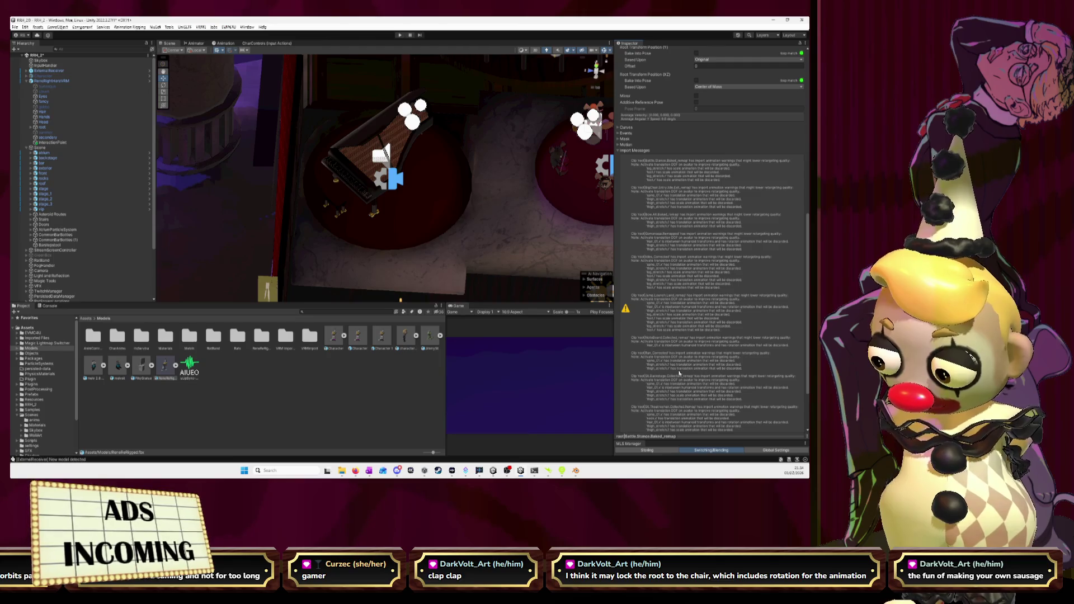
scroll(675, 269, up, 3)
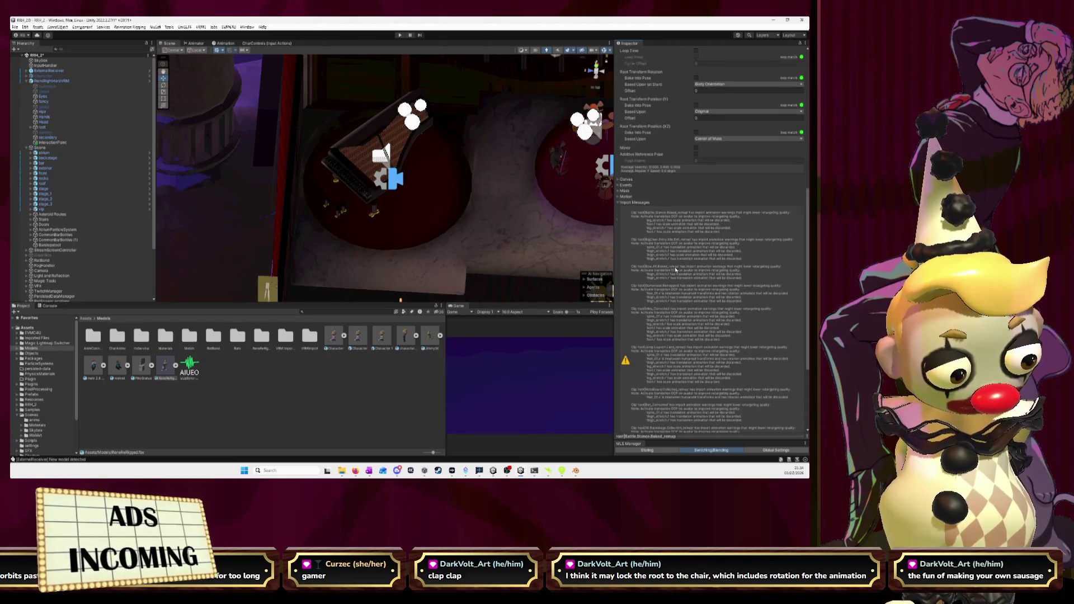
scroll(676, 270, up, 10)
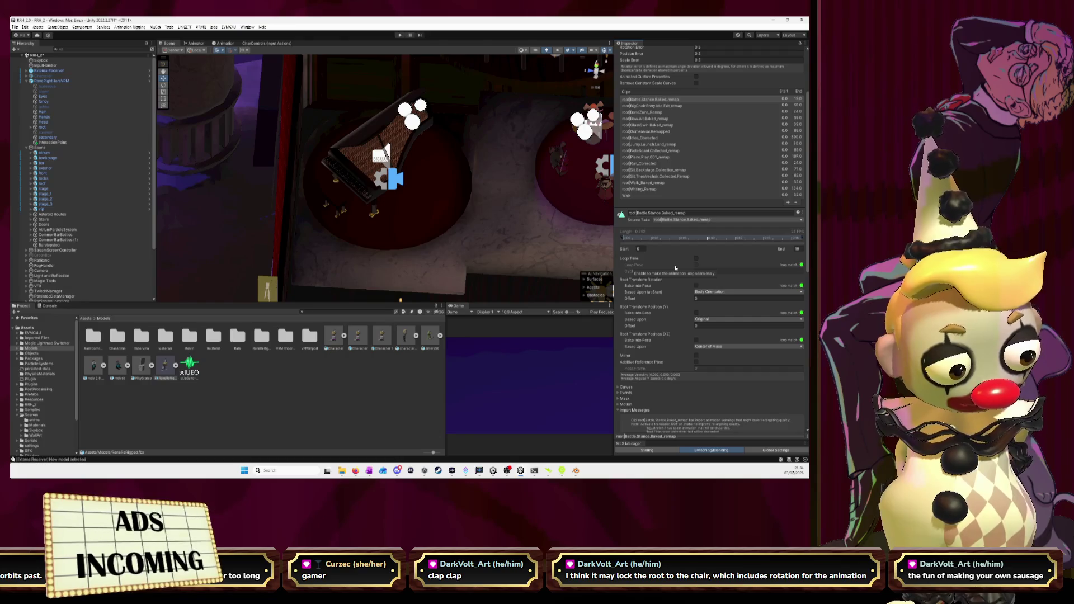
scroll(676, 270, up, 3)
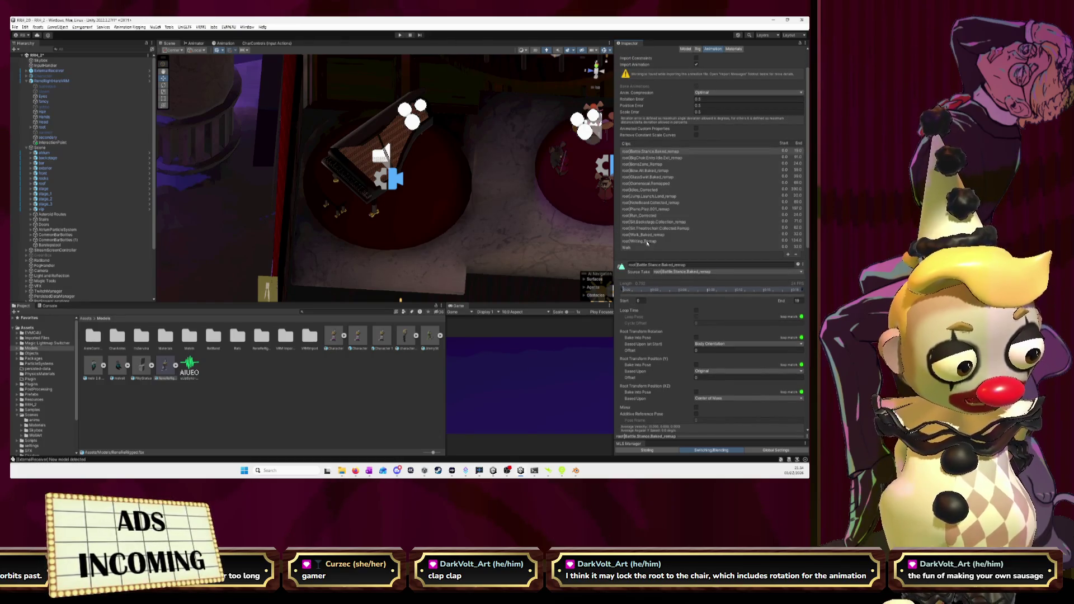
scroll(648, 243, down, 2)
scroll(644, 274, down, 2)
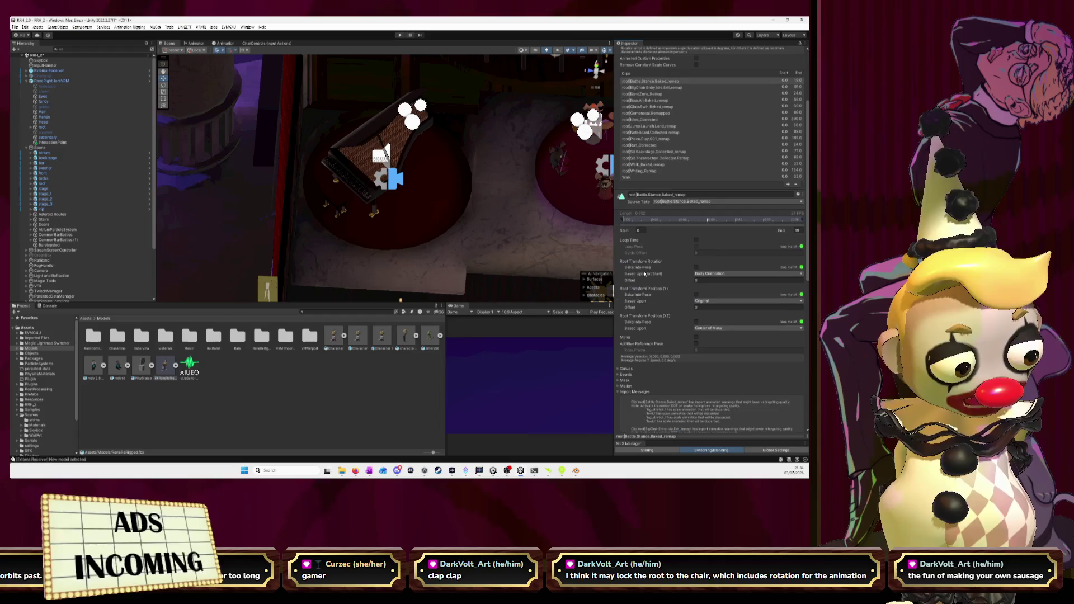
scroll(655, 178, up, 2)
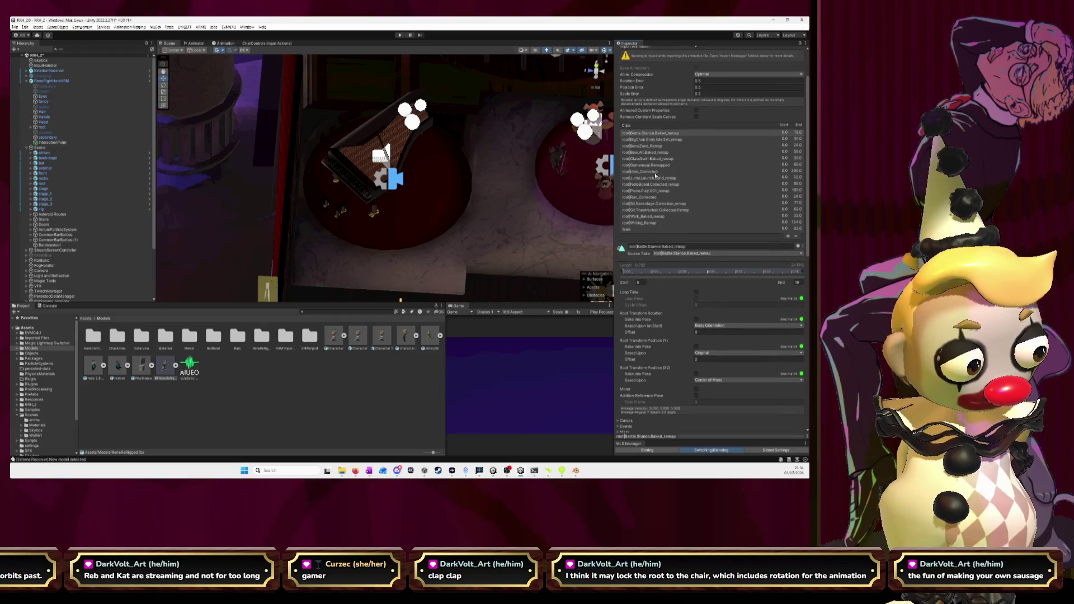
scroll(654, 175, up, 2)
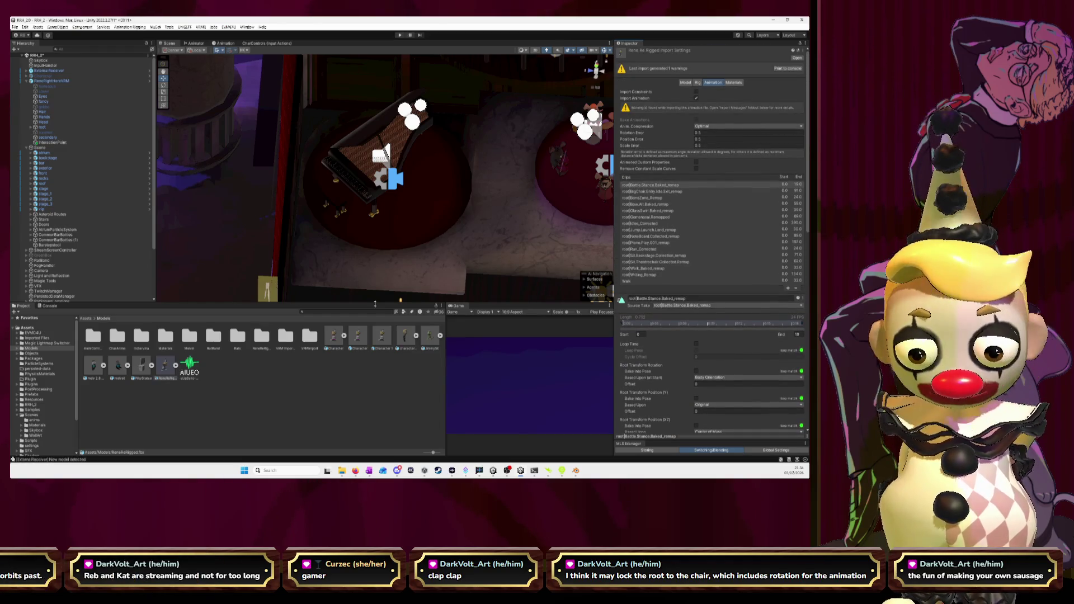
Step: Select character_animation, check its Rig and Animation tabs, and open the BattleStance clip settings
click(406, 336)
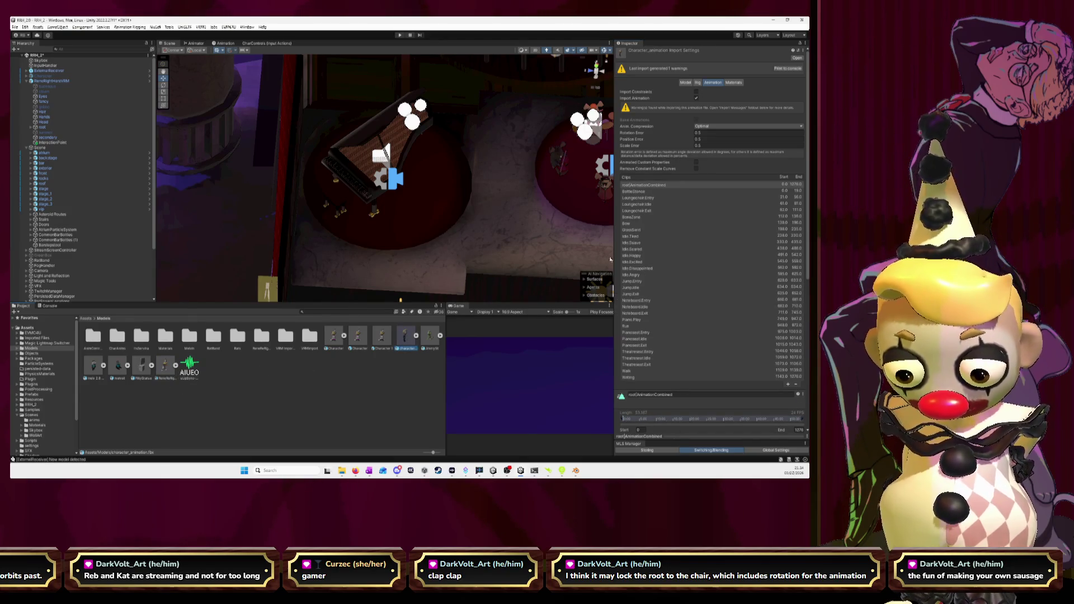
click(698, 83)
click(716, 84)
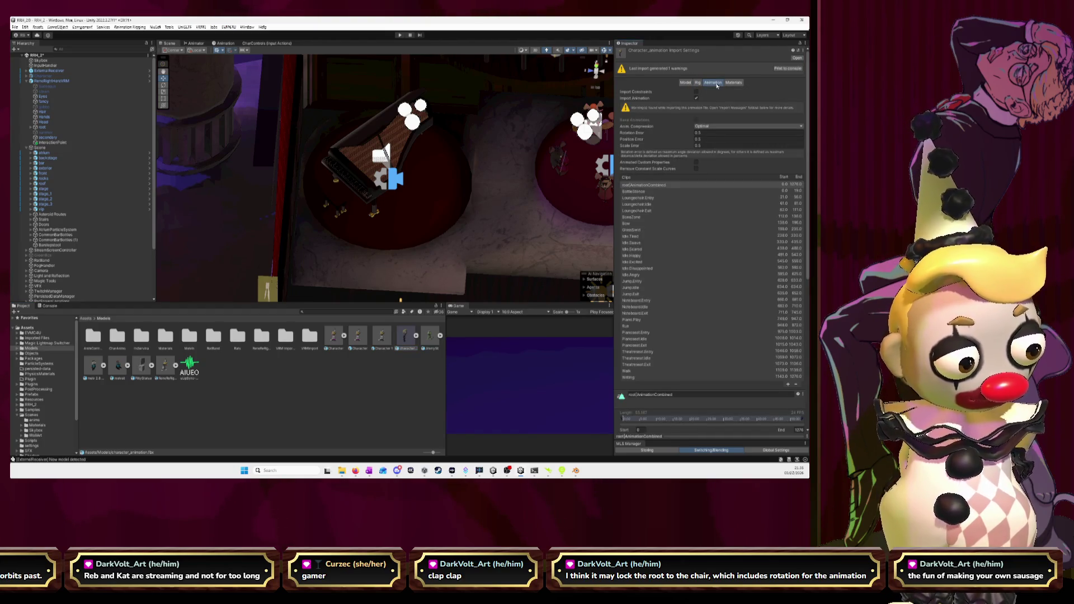
scroll(648, 144, down, 10)
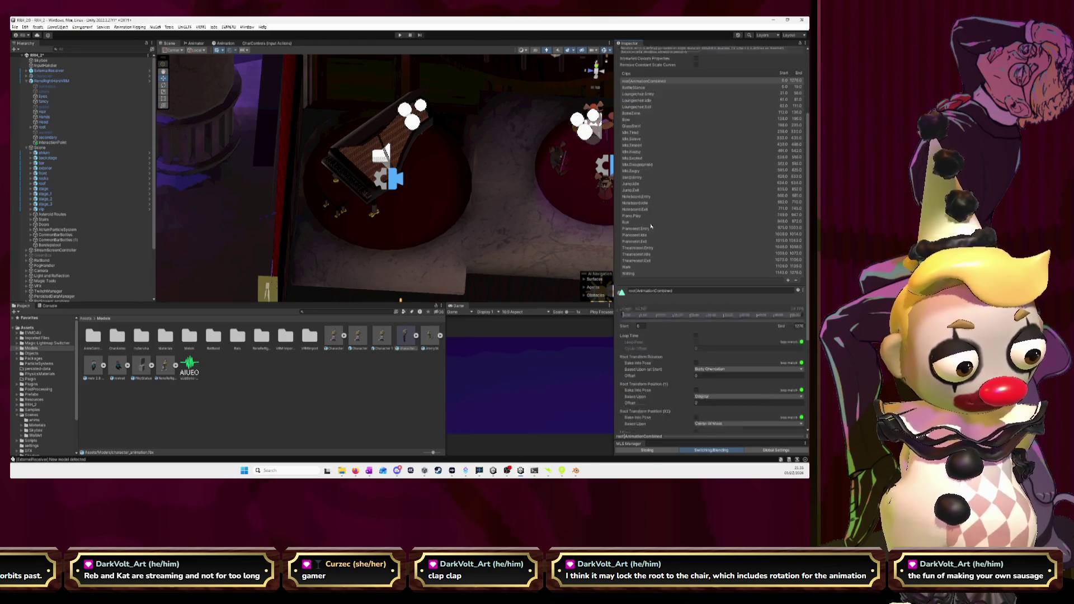
scroll(651, 224, down, 3)
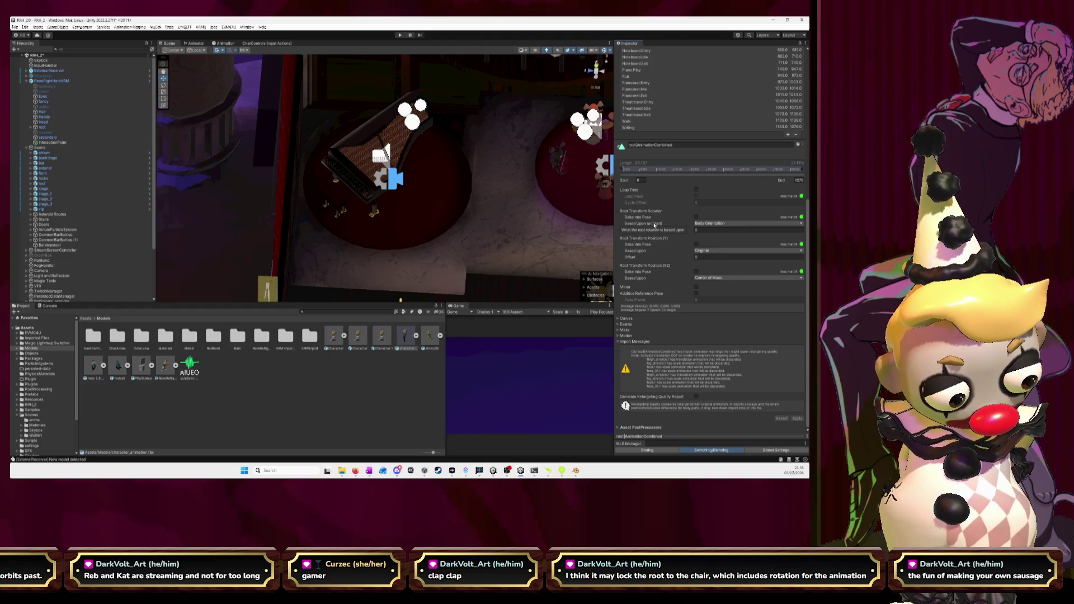
scroll(655, 225, up, 10)
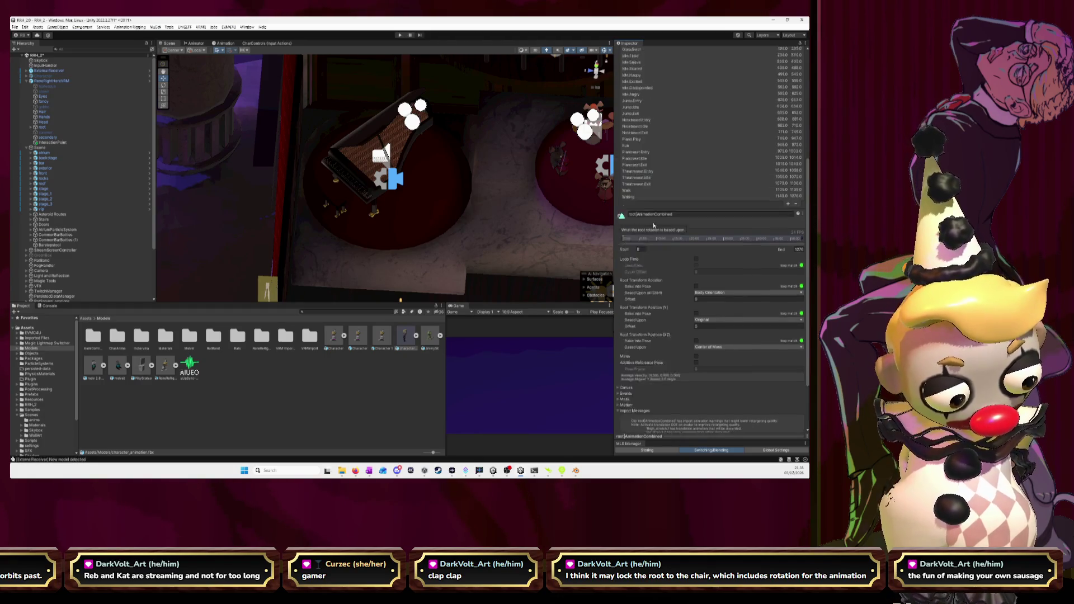
click(642, 132)
click(641, 126)
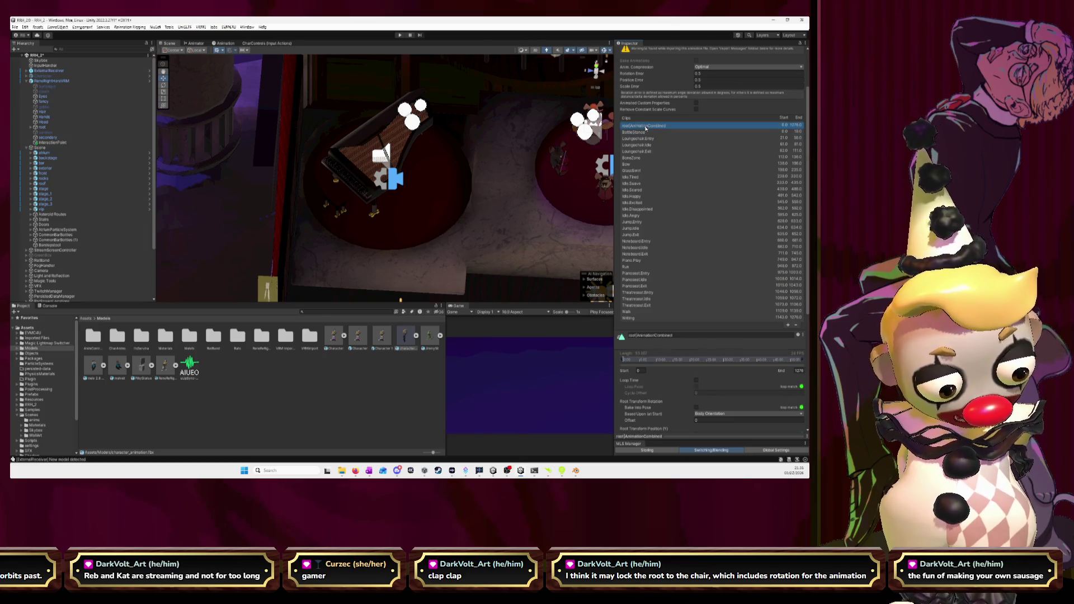
click(643, 133)
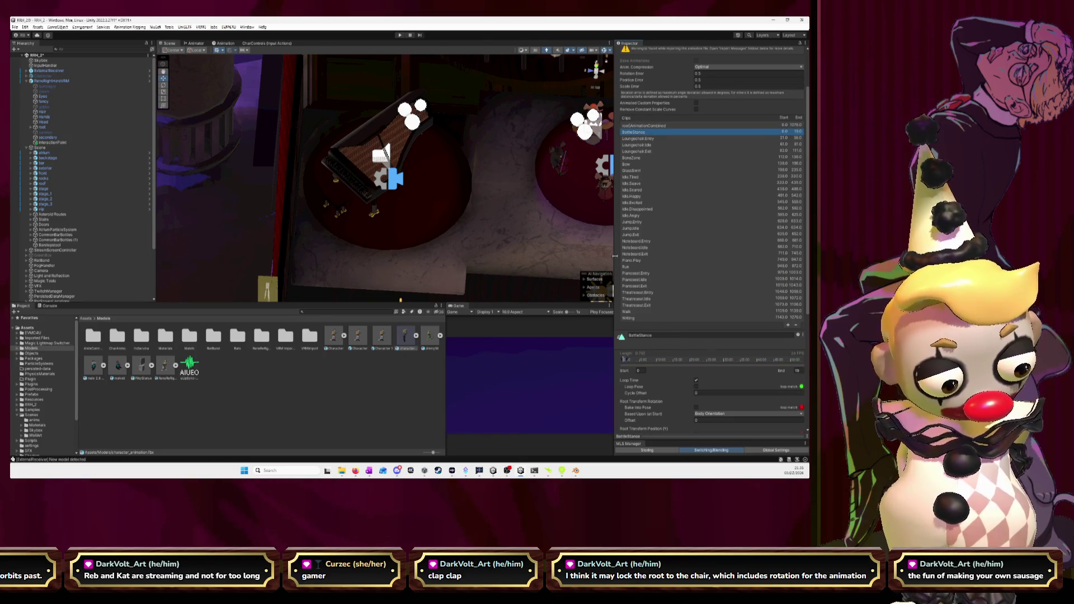
Step: Hide the clip's import warnings and inspect the Writing clip's settings
drag(615, 255, 498, 255)
scroll(585, 395, down, 5)
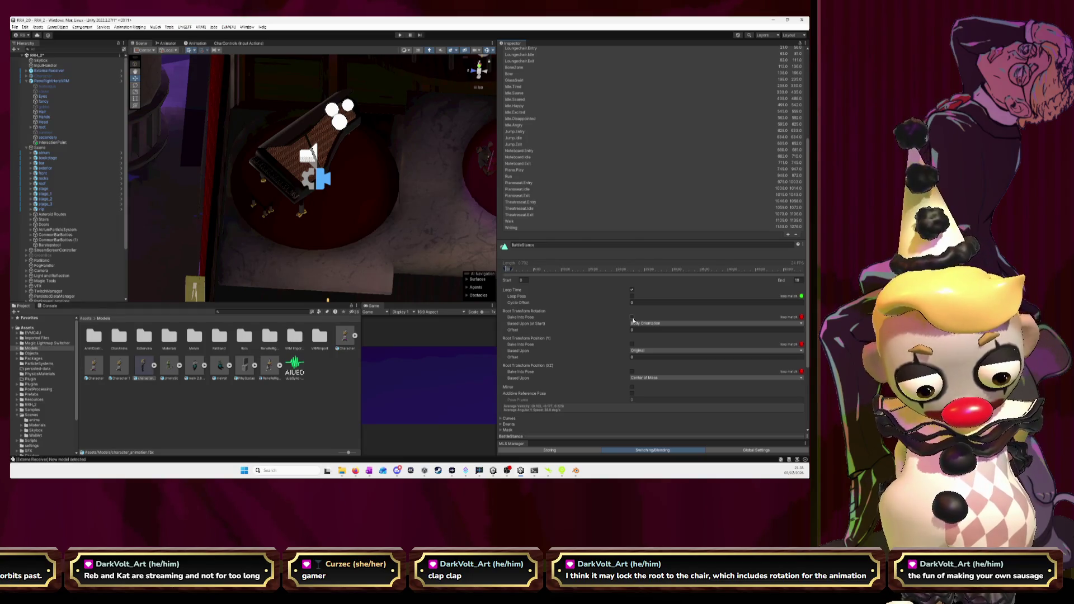
scroll(588, 328, down, 3)
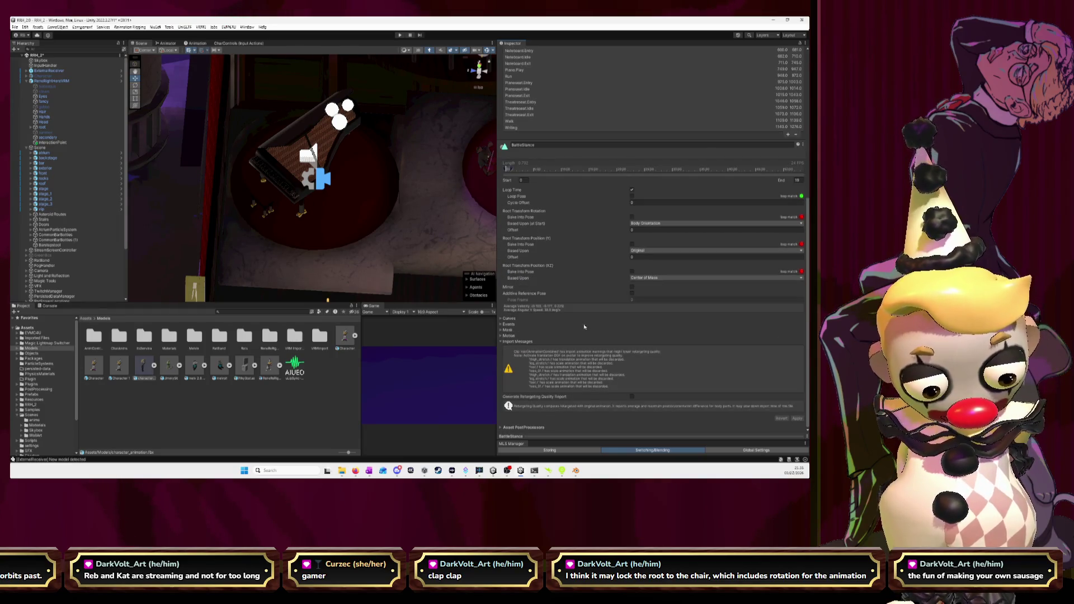
click(501, 343)
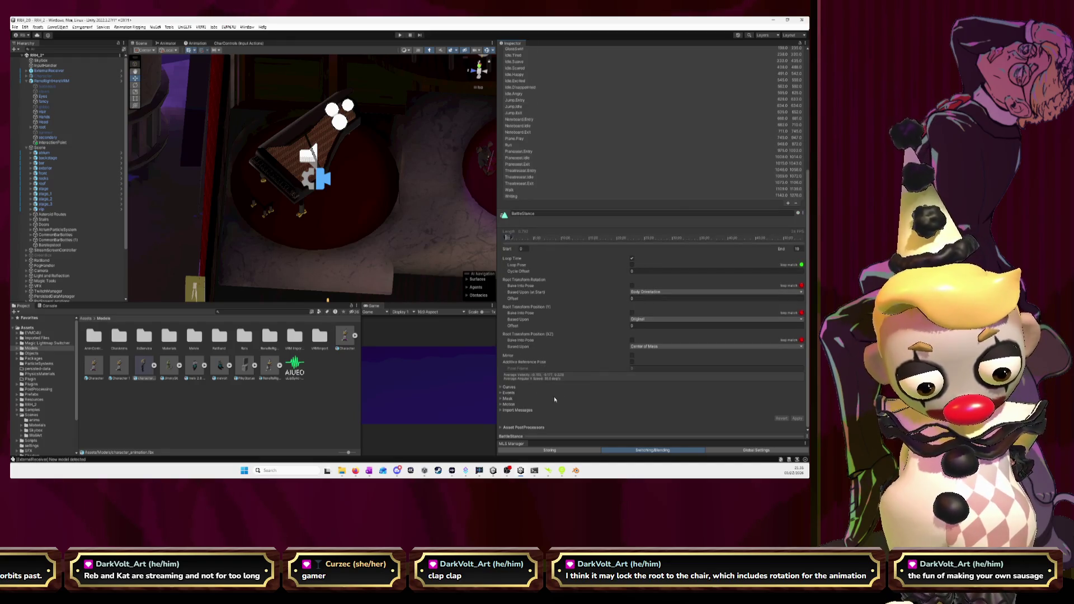
scroll(556, 392, up, 3)
click(519, 284)
scroll(558, 353, down, 2)
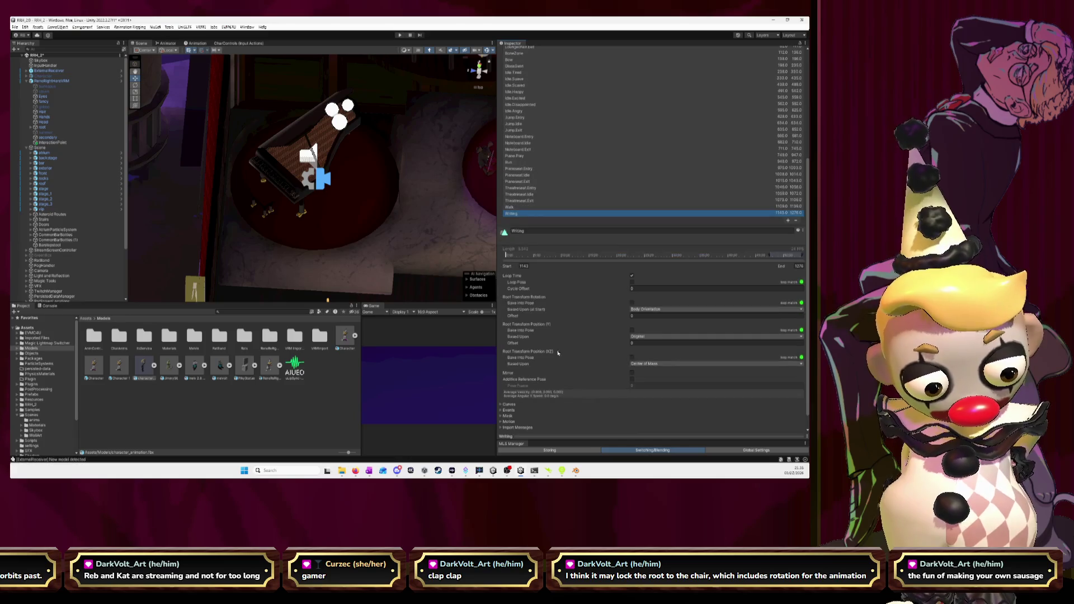
Step: Step through the clips (Noteboard Exit, Idle.Tired, BattleStance, Loungechair clips) to Loungechair.Exit
key(Up)
key(Up)
key(Up)
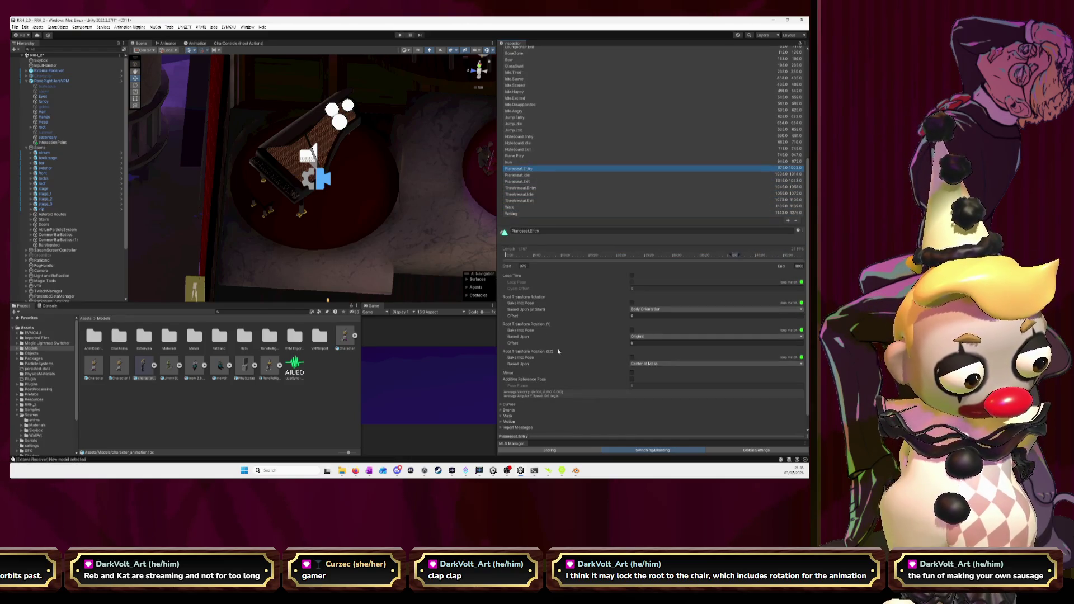
key(Up)
key(Up)
key(Up)
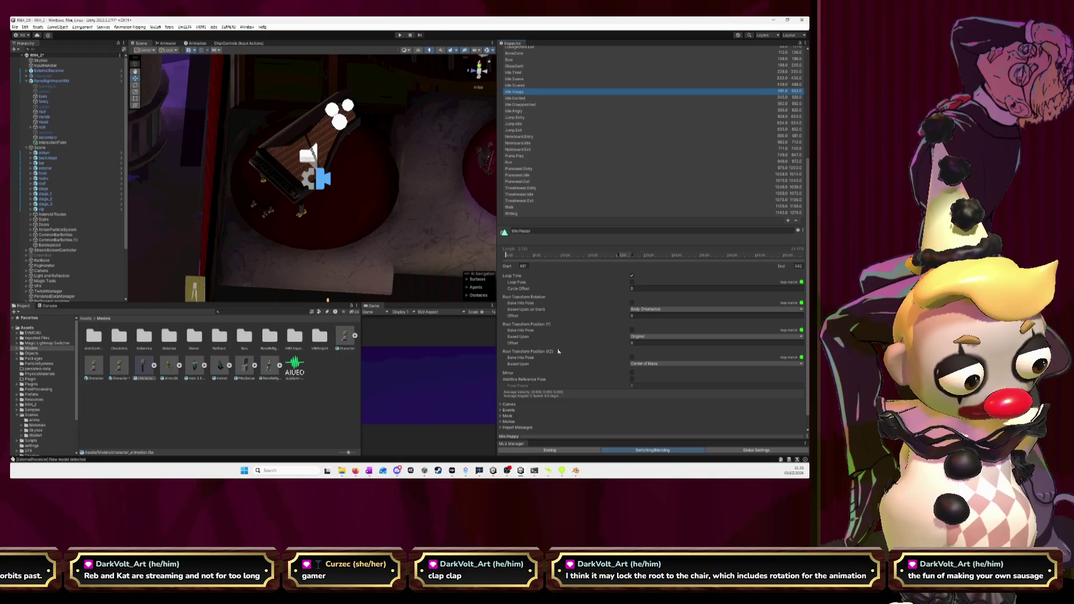
key(Up)
key(Up)
key(Up)
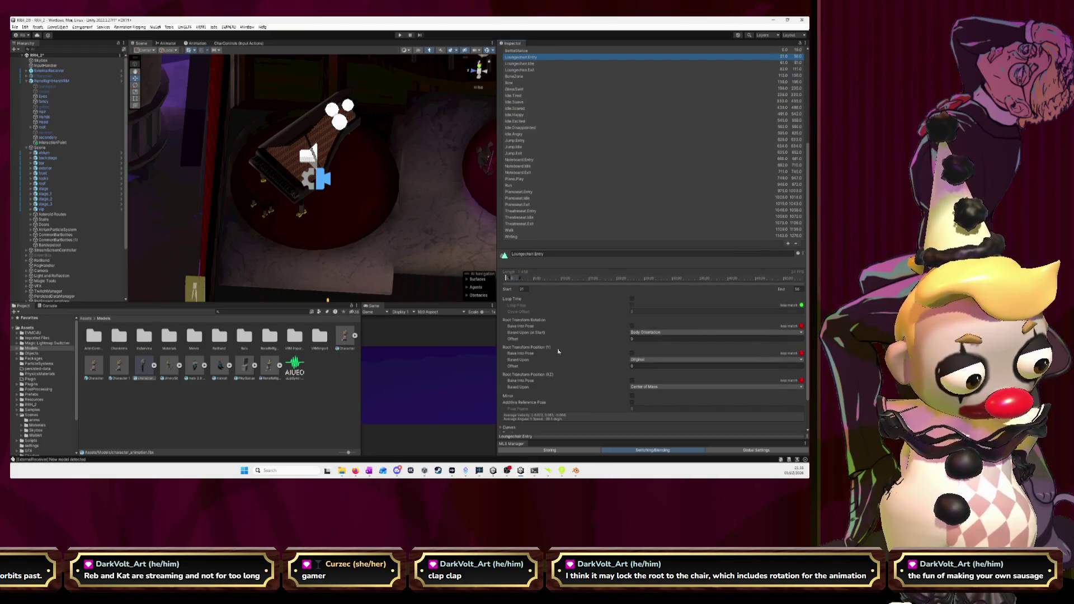
key(Down)
key(Up)
key(Up)
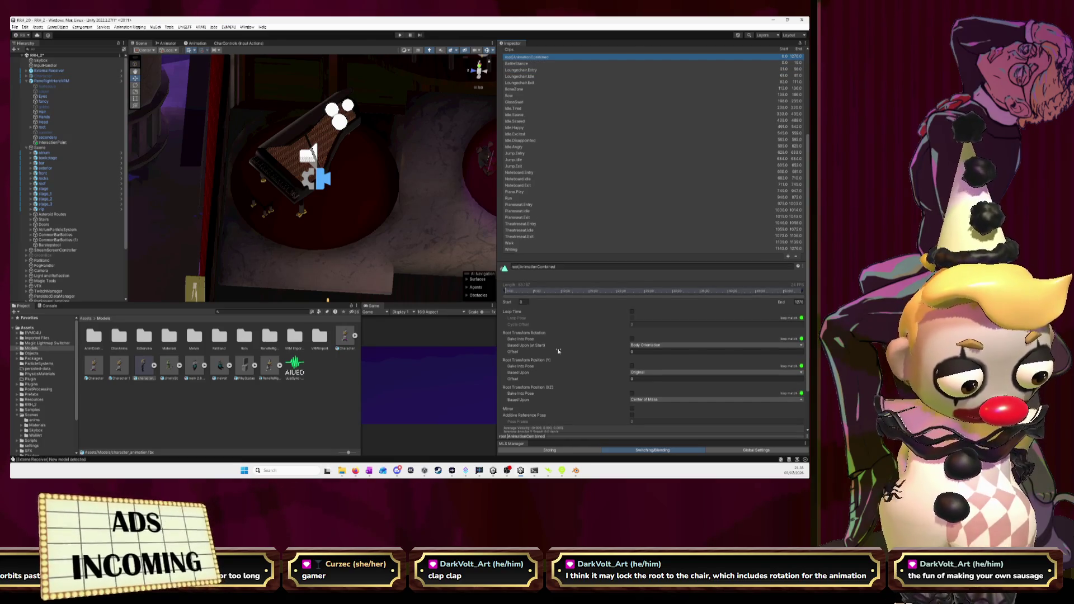
key(Down)
key(Down)
key(Down)
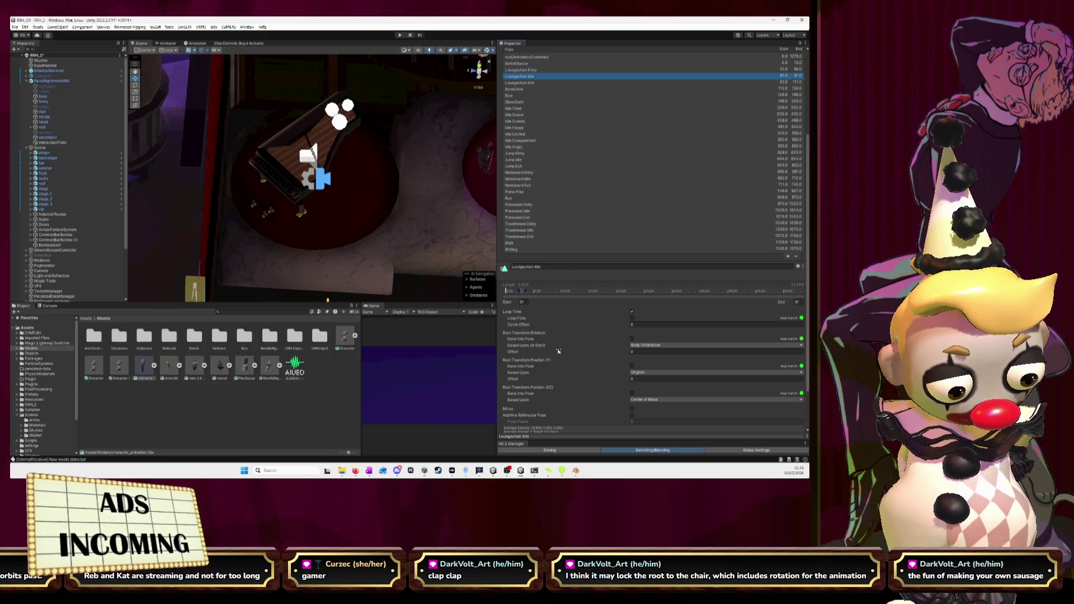
key(Up)
key(Up)
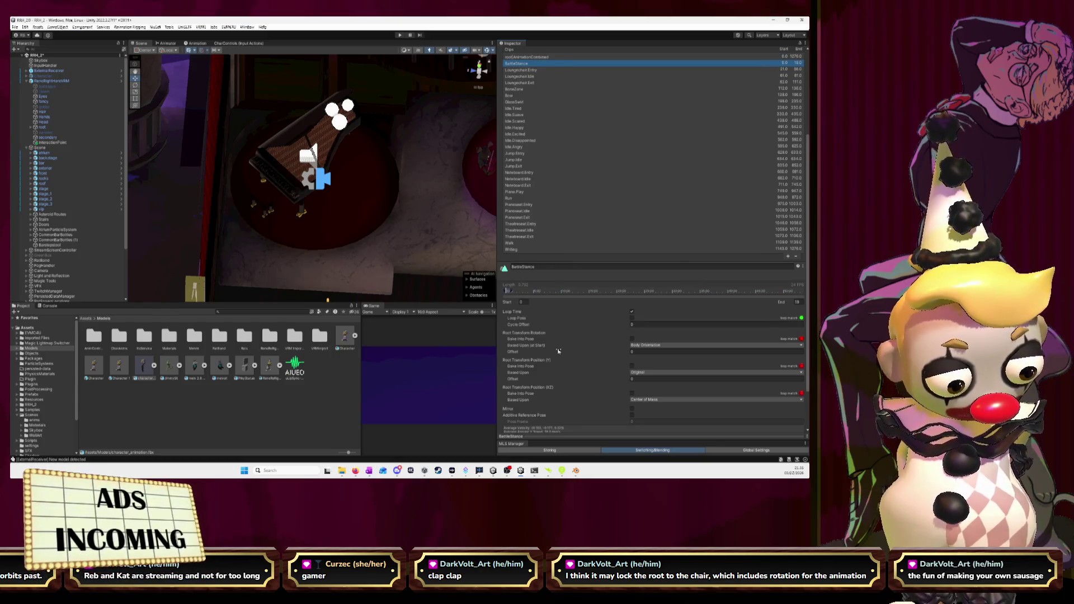
key(Down)
key(Down)
key(Down)
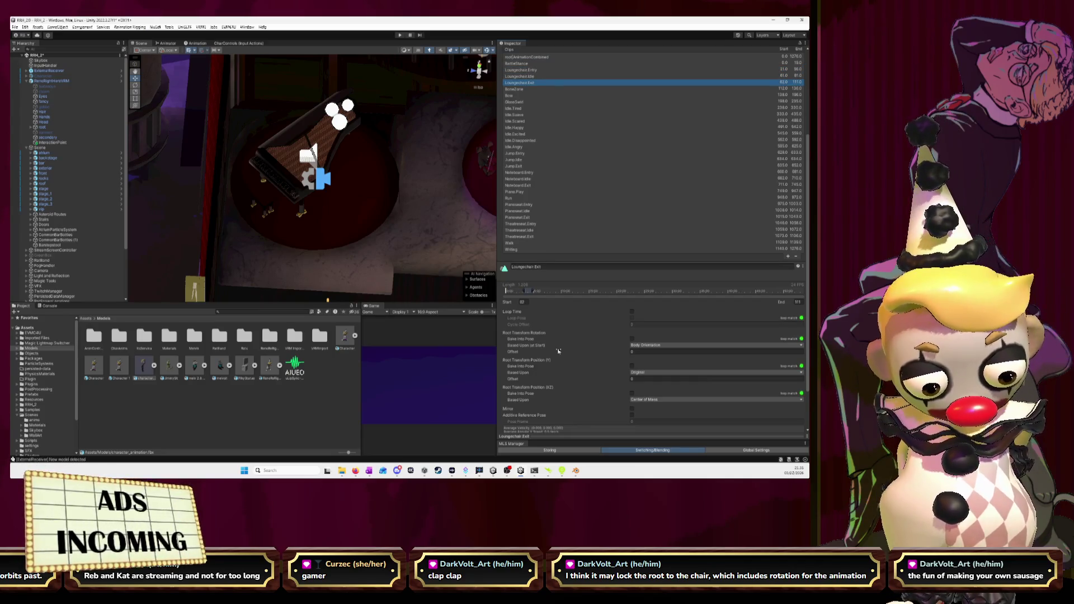
Step: Show Loungechair.Exit's import warnings, then reselect the character_animation asset
scroll(558, 352, down, 3)
click(512, 411)
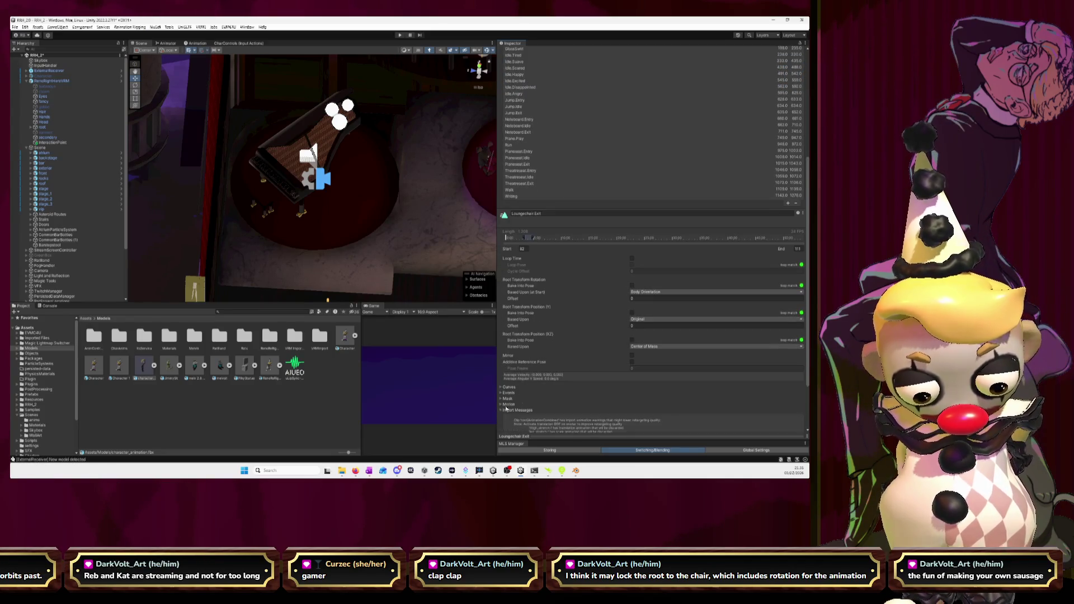
scroll(570, 367, down, 4)
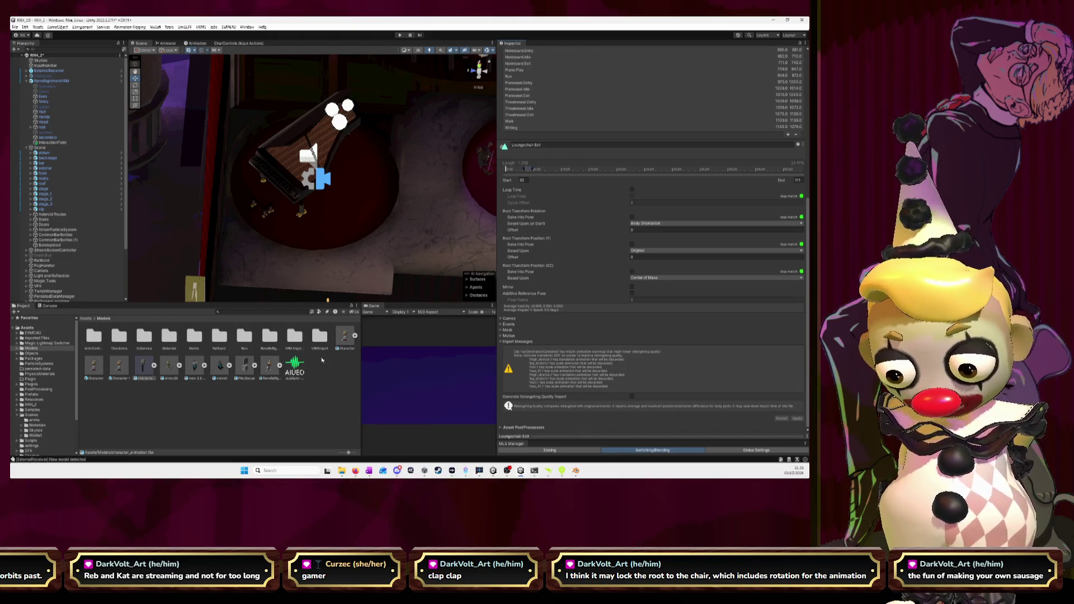
click(152, 375)
scroll(605, 216, up, 5)
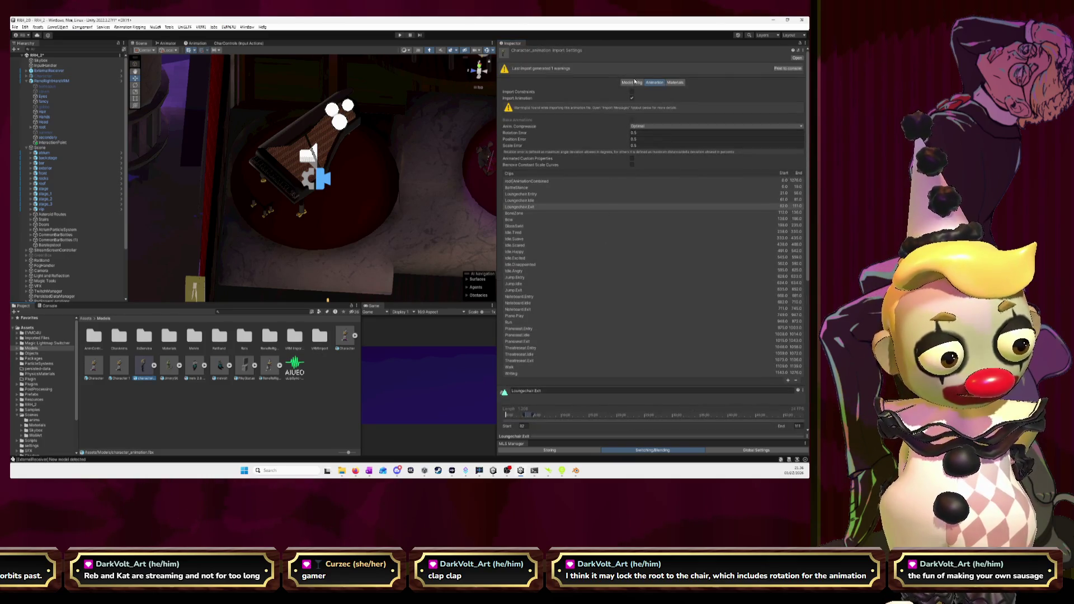
Step: Open the Rig tab of character_animation and enter its humanoid Avatar Configuration
click(637, 82)
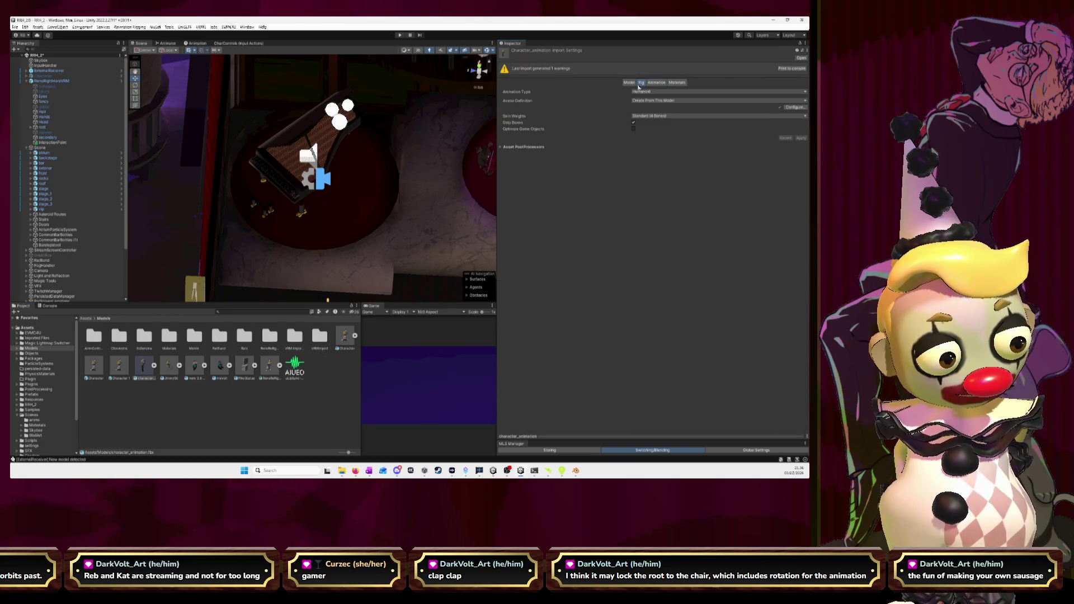
click(793, 107)
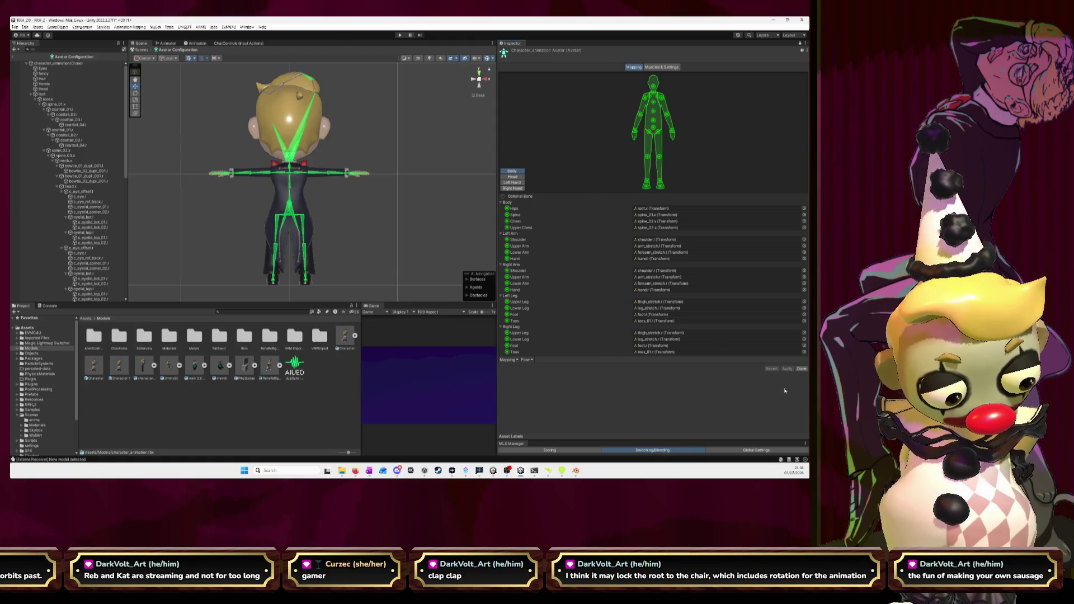
Step: Tick Translation DoF in Muscles & Settings, apply it, and leave Avatar Configuration with Done
click(657, 67)
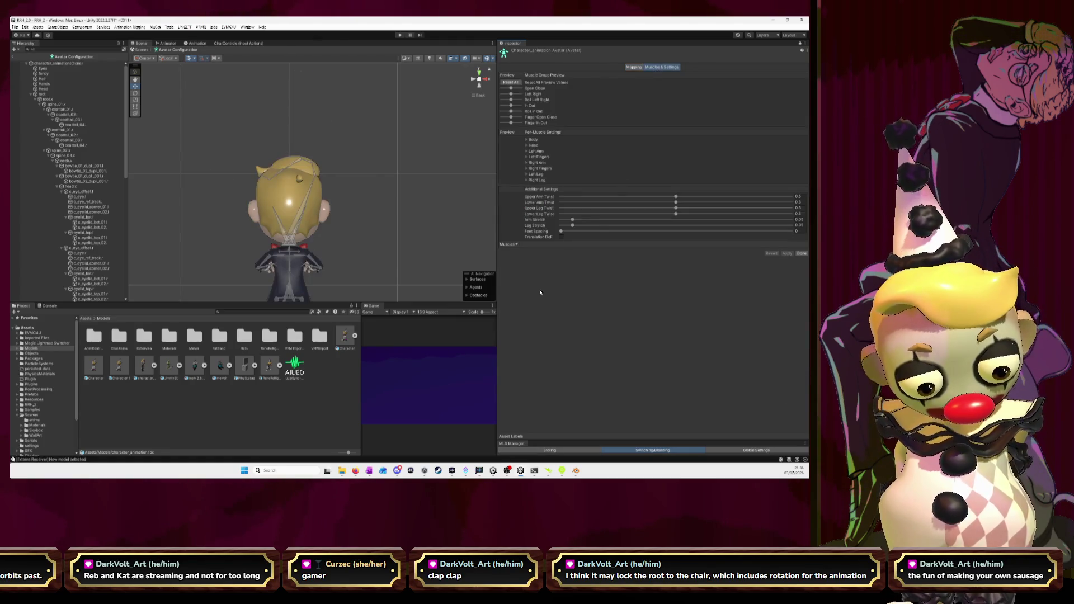
click(561, 238)
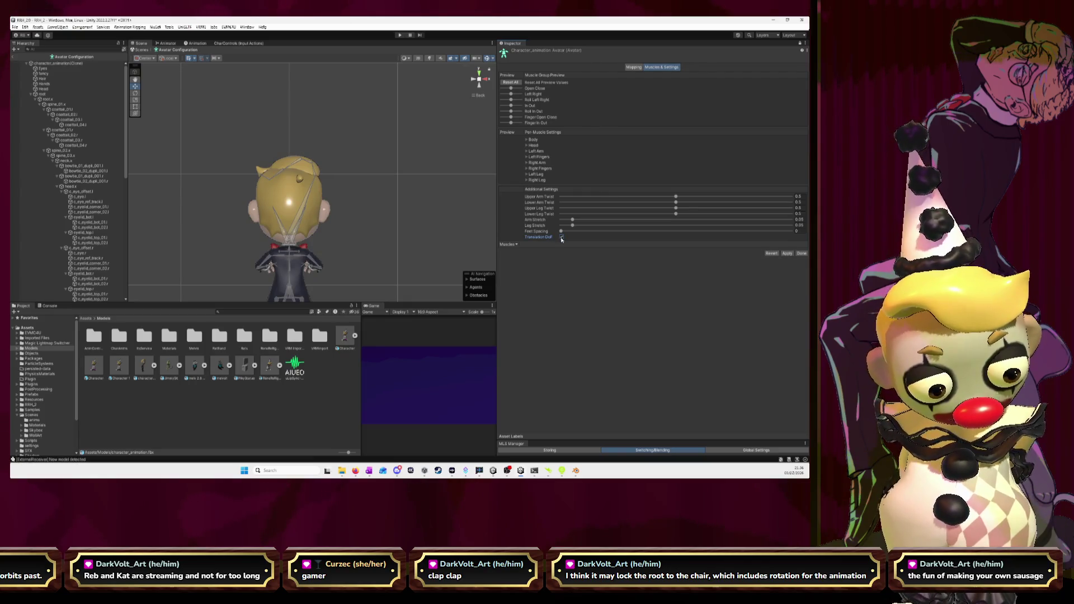
click(787, 253)
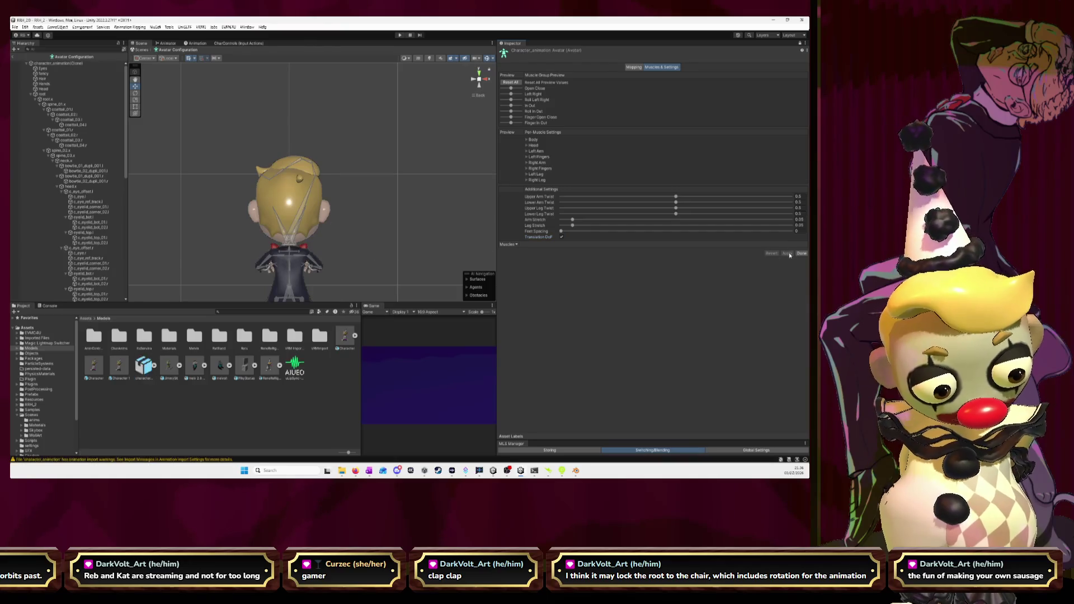
click(802, 254)
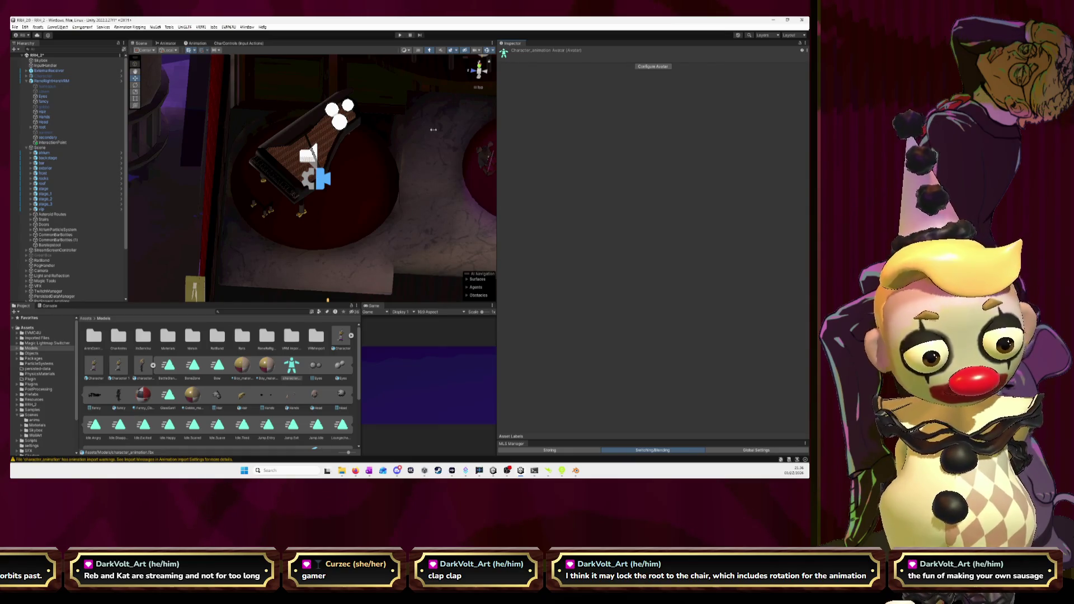
Step: Select character_animation's Idle.Happy clip in the Animation tab and expand its 3D preview
click(142, 367)
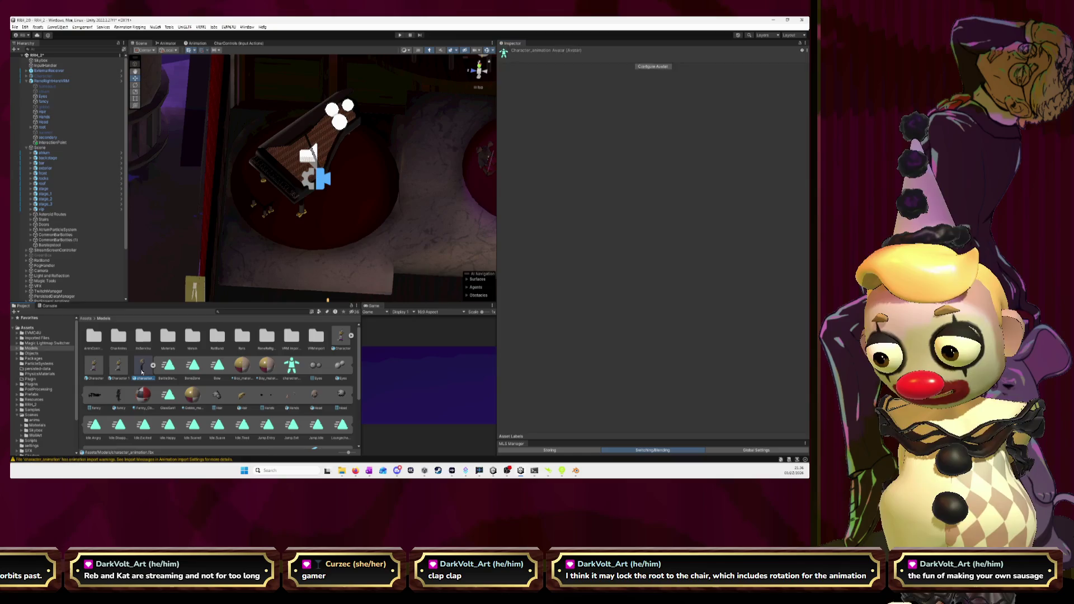
click(656, 82)
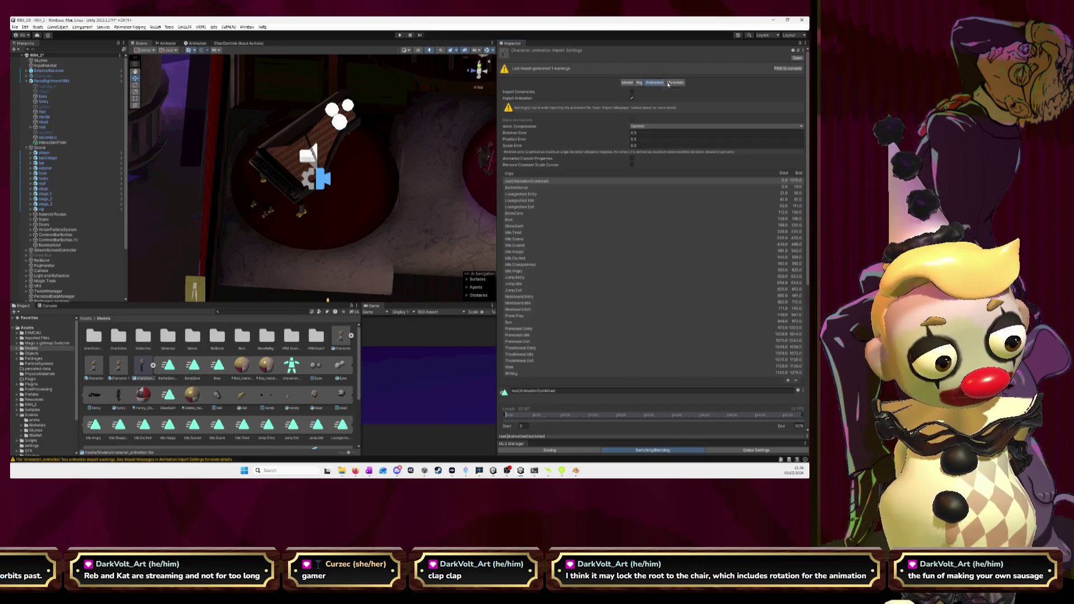
scroll(561, 160, down, 8)
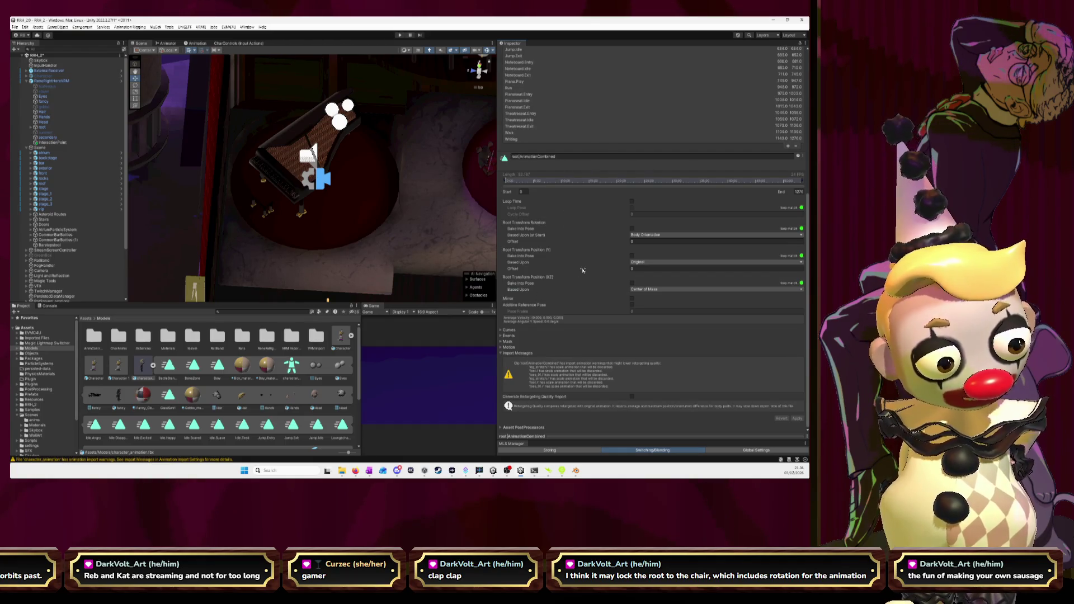
scroll(559, 184, up, 6)
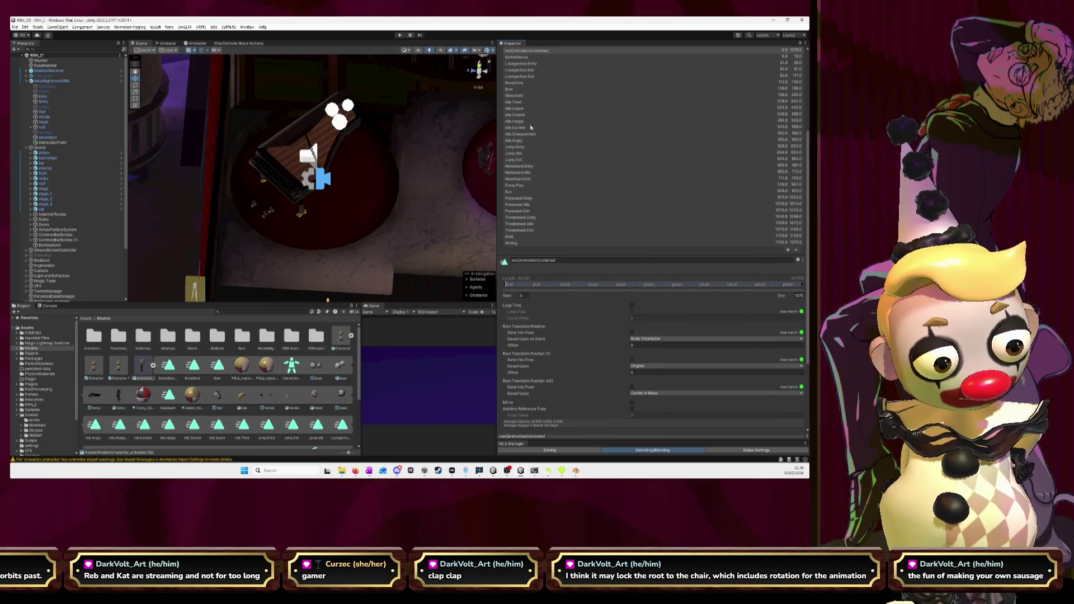
click(531, 121)
scroll(560, 252, down, 5)
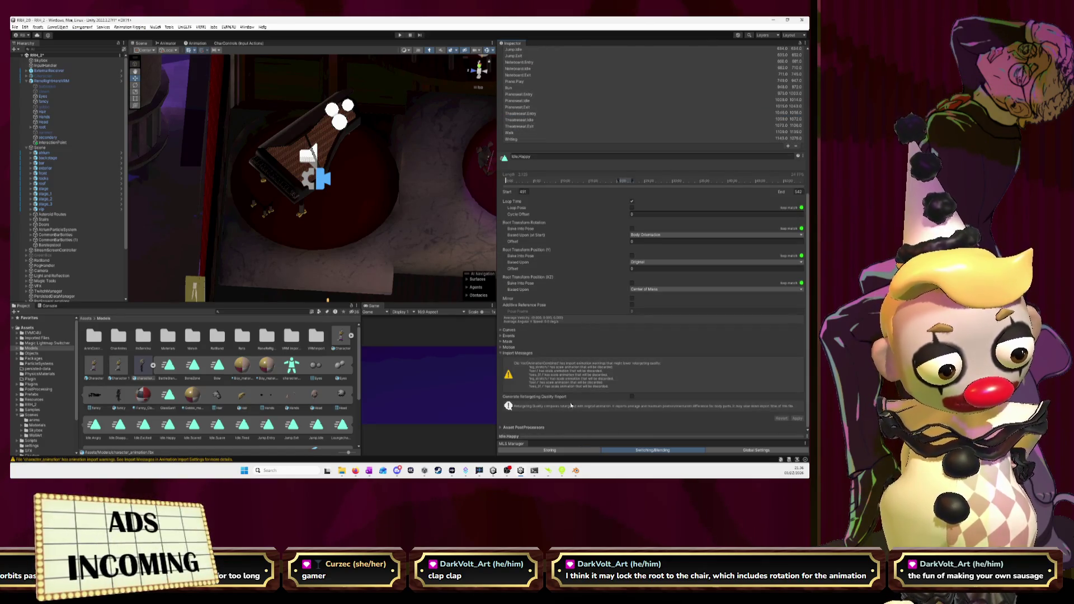
click(506, 435)
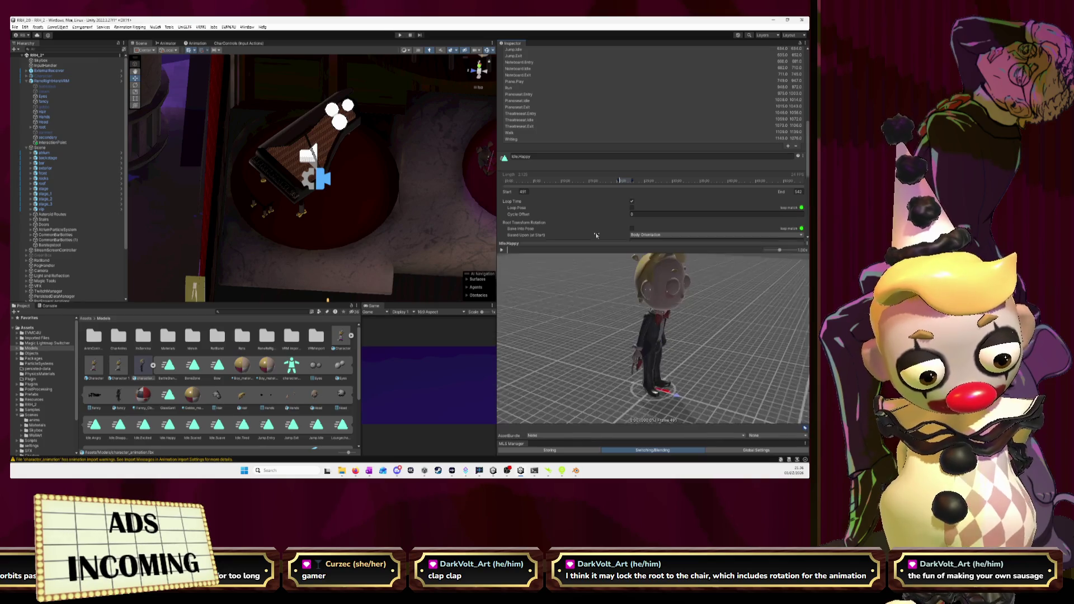
Step: Play the Idle.Happy and root|AnimationCombined clips in the preview, then switch to Blender
click(501, 248)
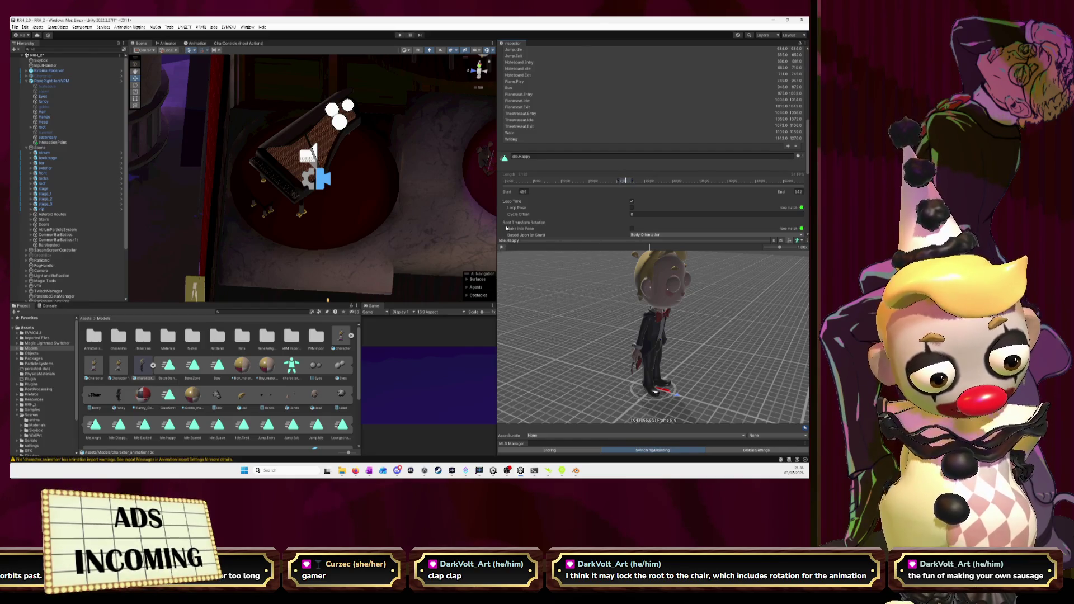
scroll(506, 228, up, 5)
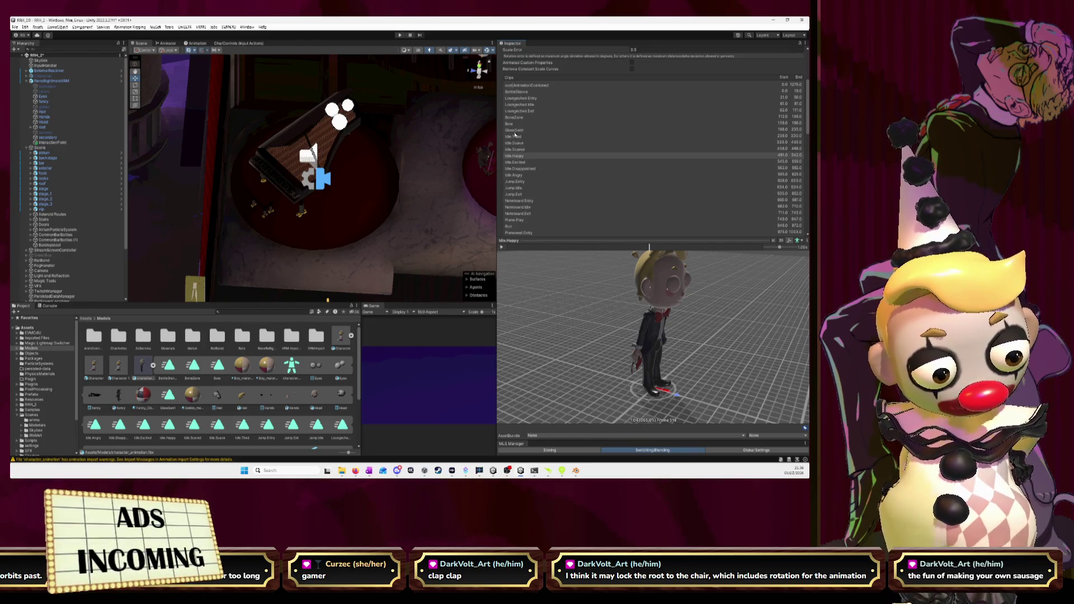
scroll(570, 169, down, 5)
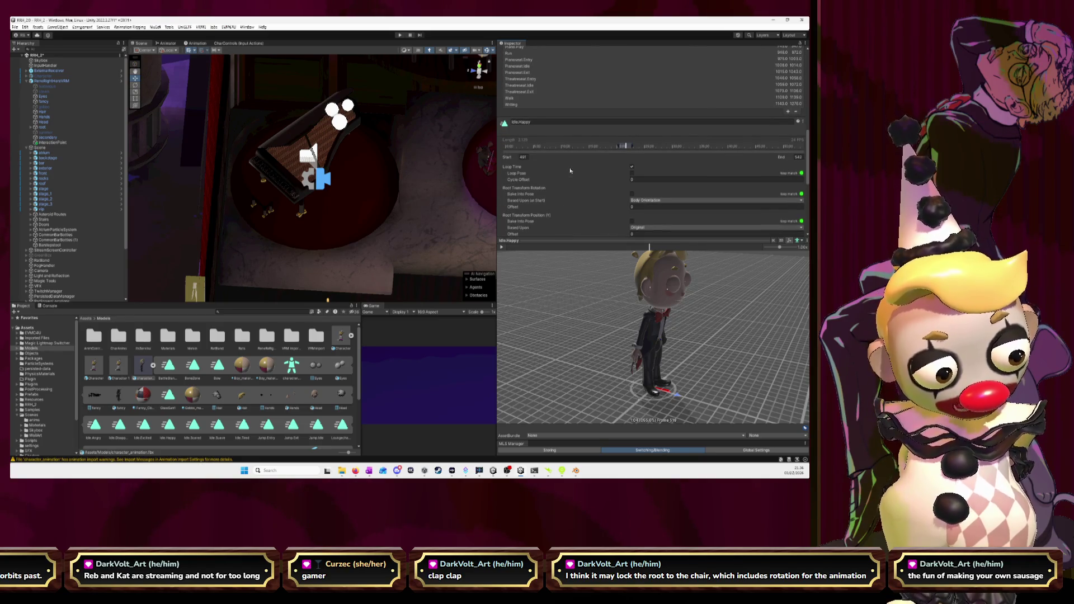
scroll(570, 170, up, 1)
scroll(578, 185, up, 6)
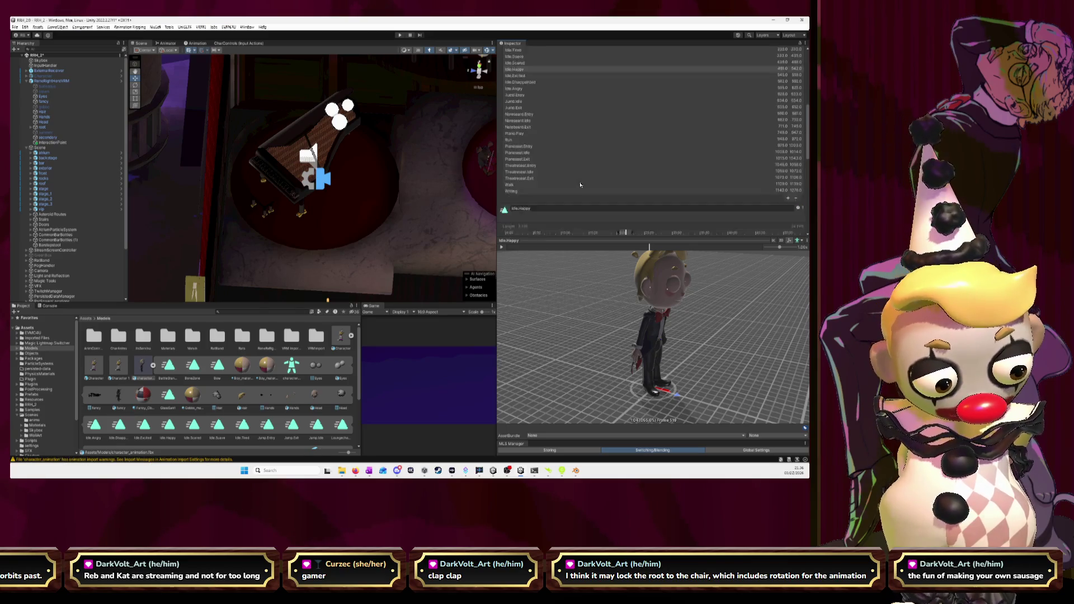
click(526, 120)
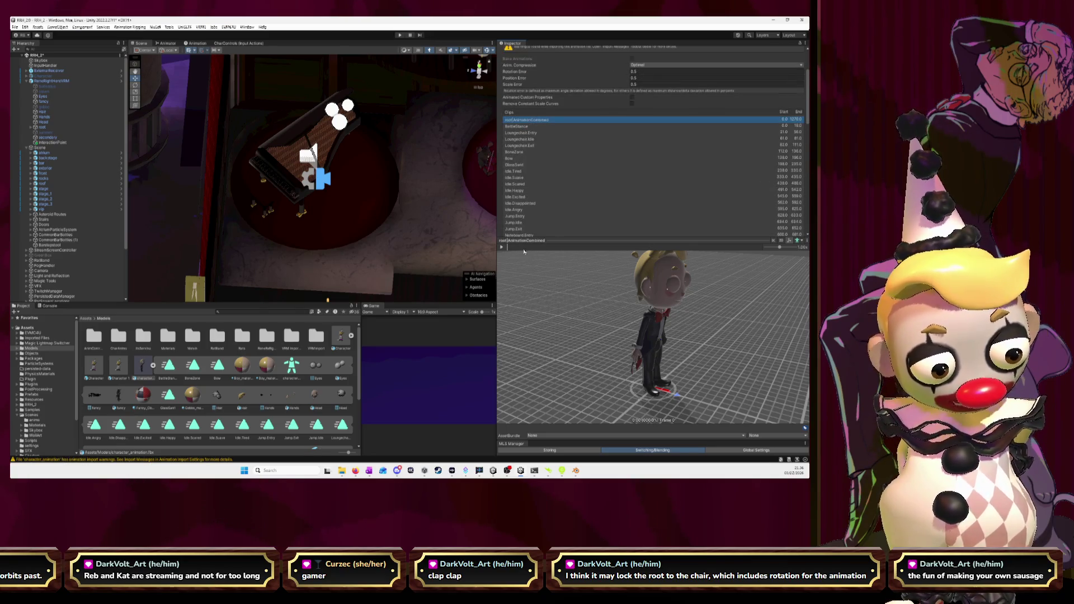
click(501, 247)
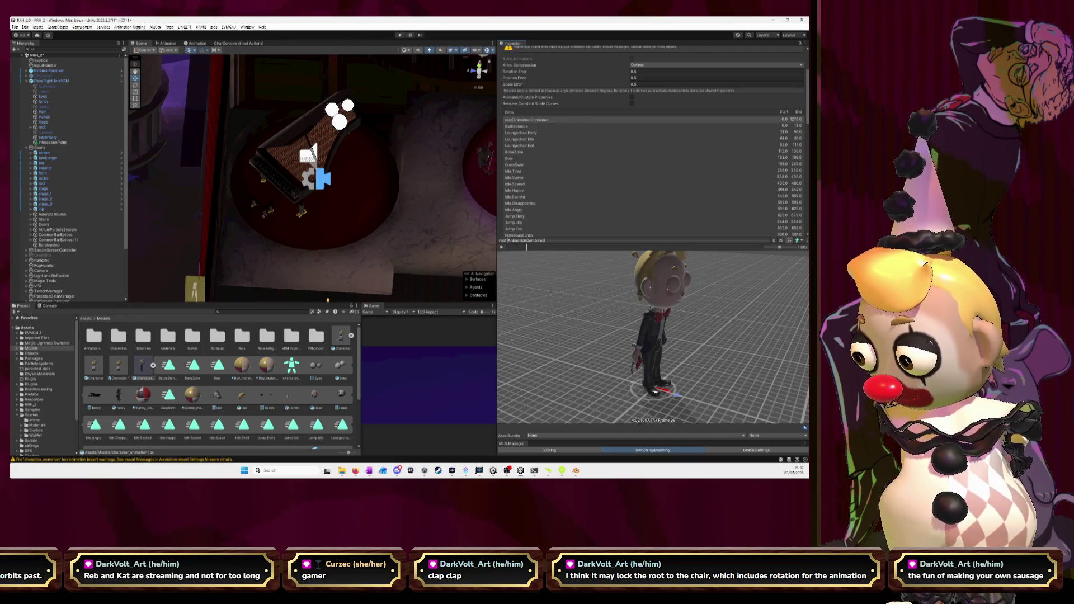
key(alt+Tab)
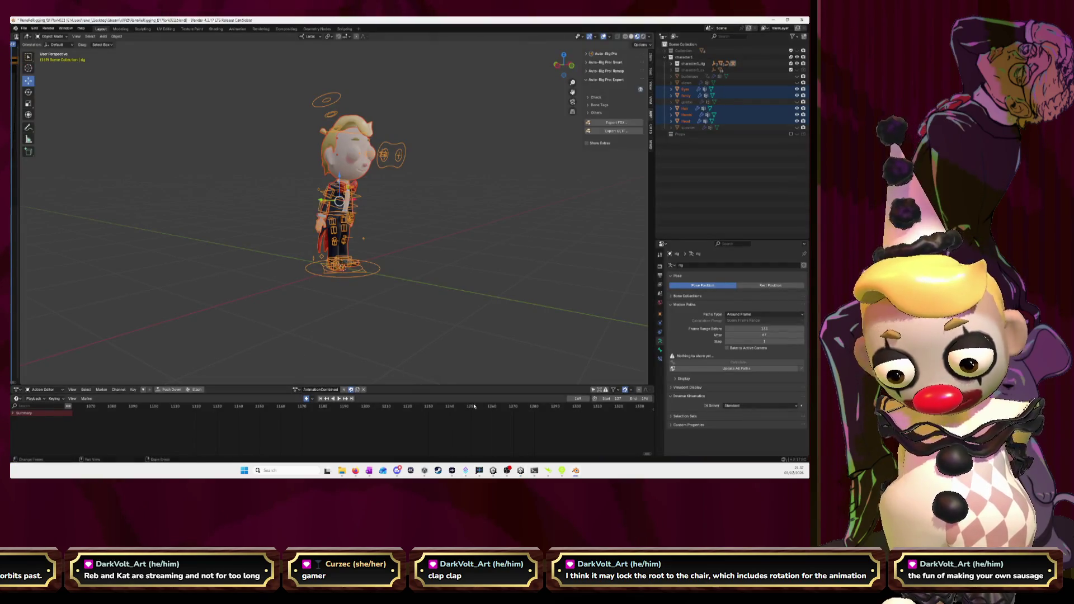
Step: Try the BattleStance action on the rig, then switch back to AnimationCombined
scroll(414, 341, down, 5)
scroll(343, 442, down, 3)
scroll(358, 435, left, 10)
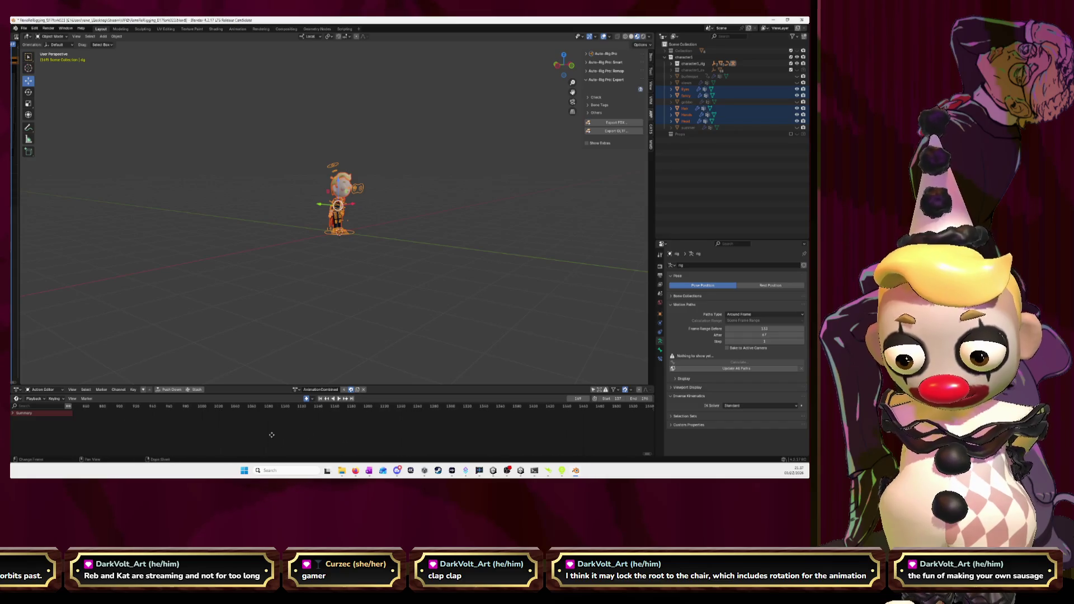
scroll(375, 427, left, 5)
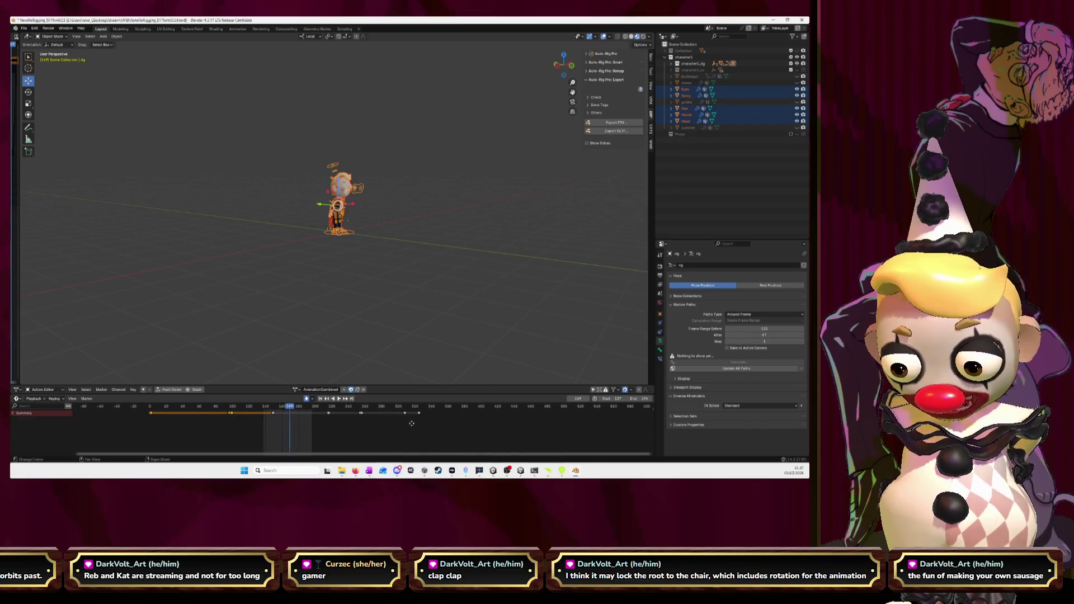
click(301, 392)
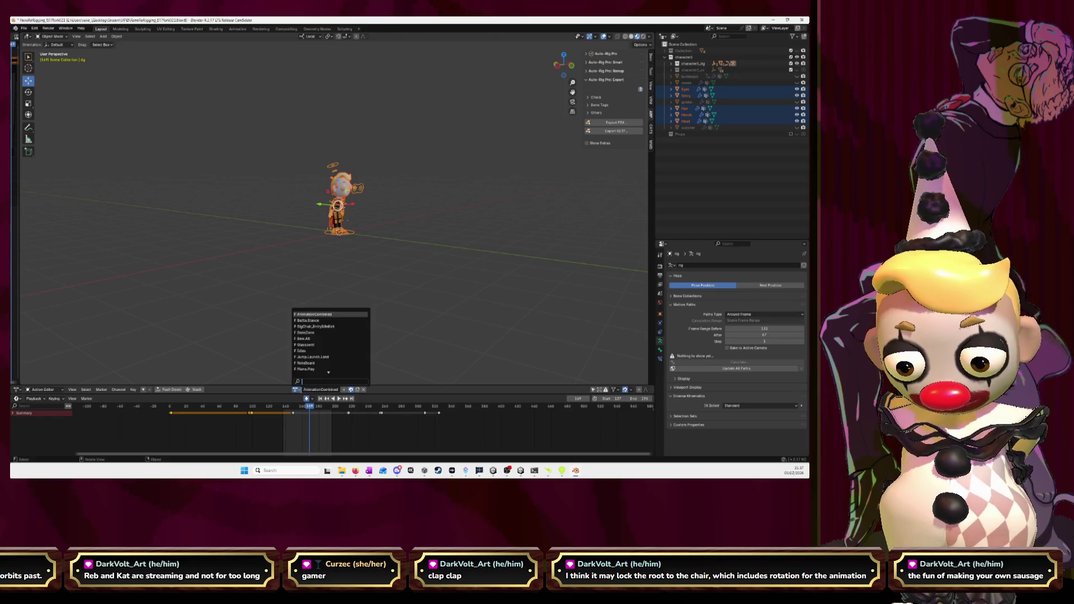
click(316, 320)
click(301, 389)
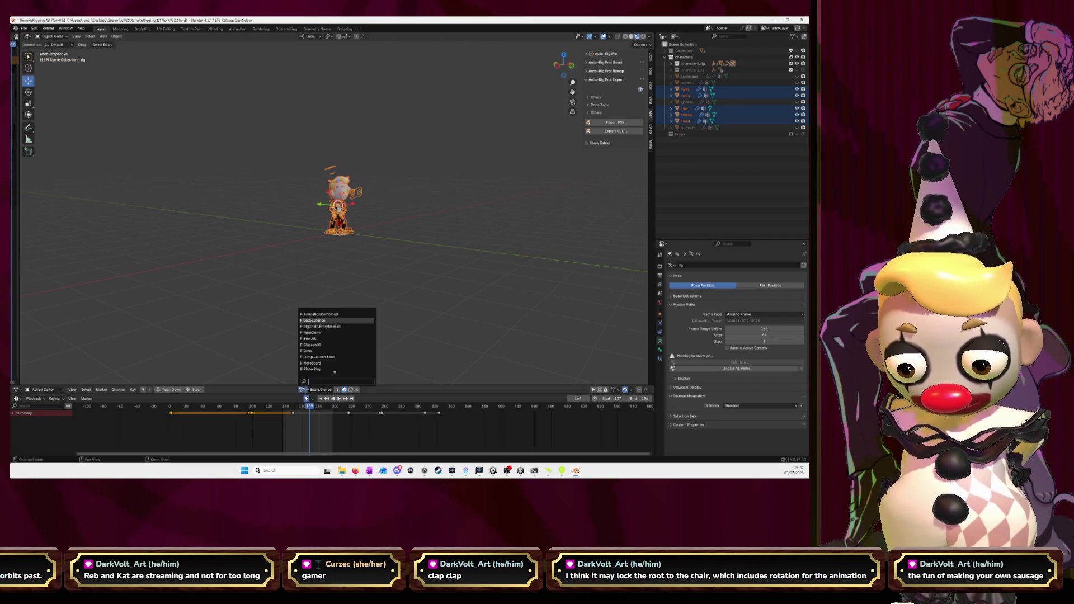
click(324, 317)
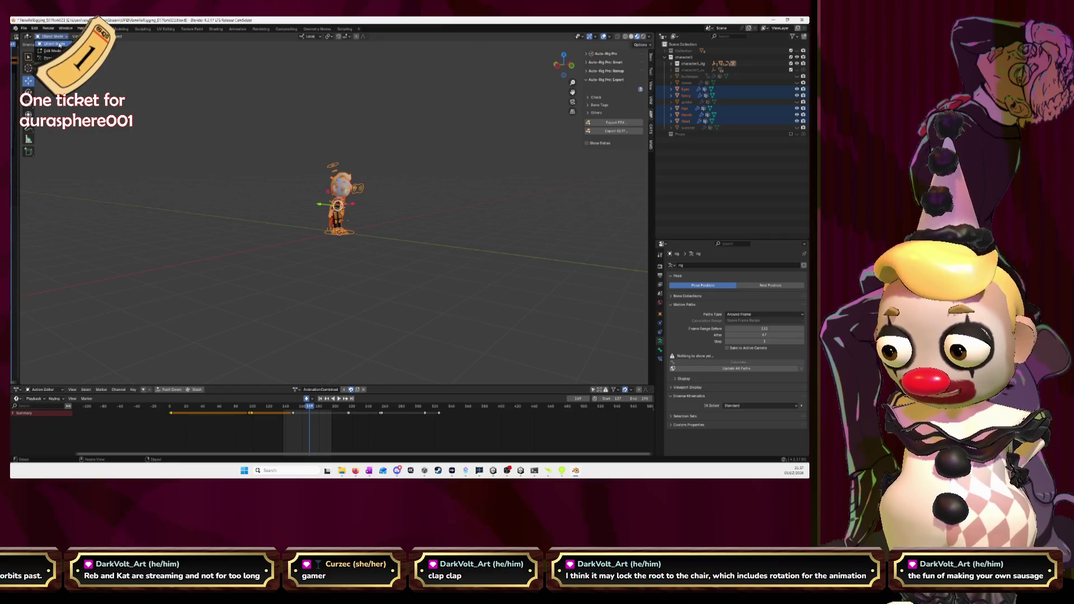
Step: Enter Pose Mode with all bones selected and bring the action's later frames into view
key(ctrl+Tab)
key(a)
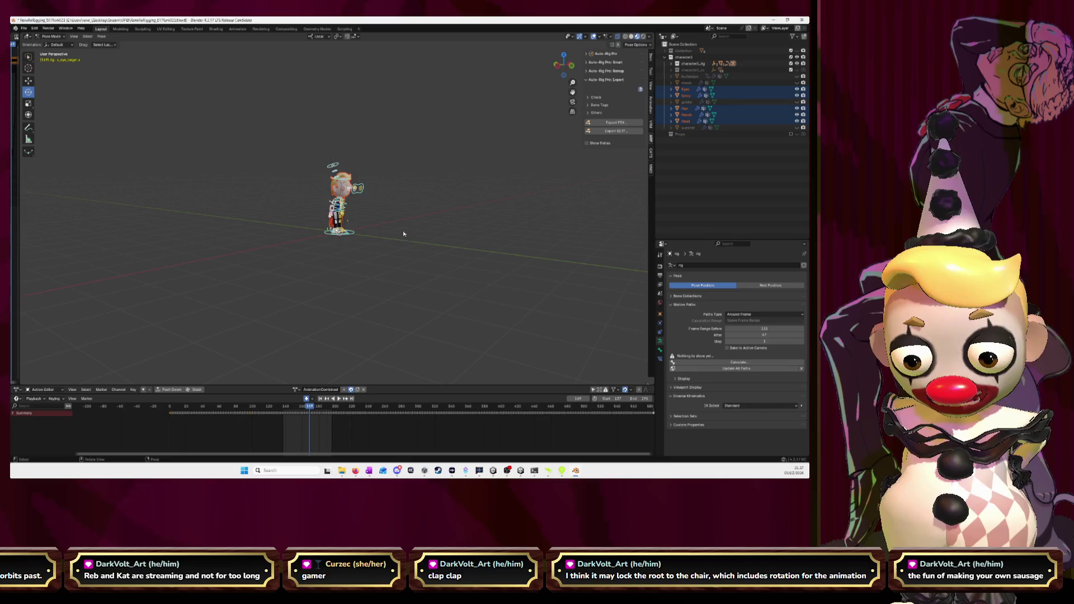
scroll(442, 426, down, 6)
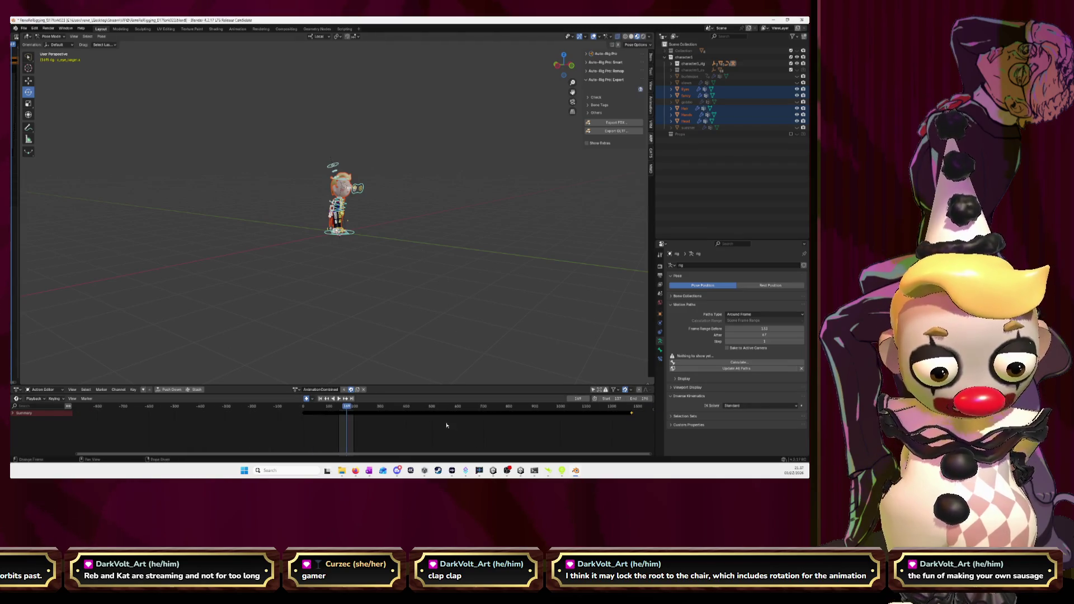
scroll(436, 433, up, 2)
scroll(346, 435, up, 2)
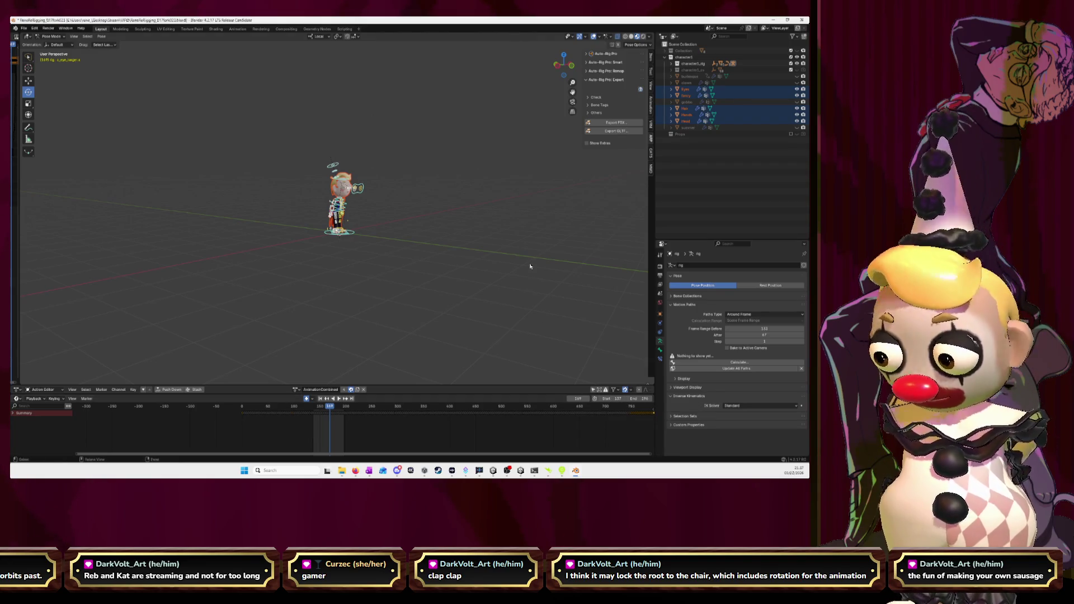
drag(559, 431, 229, 428)
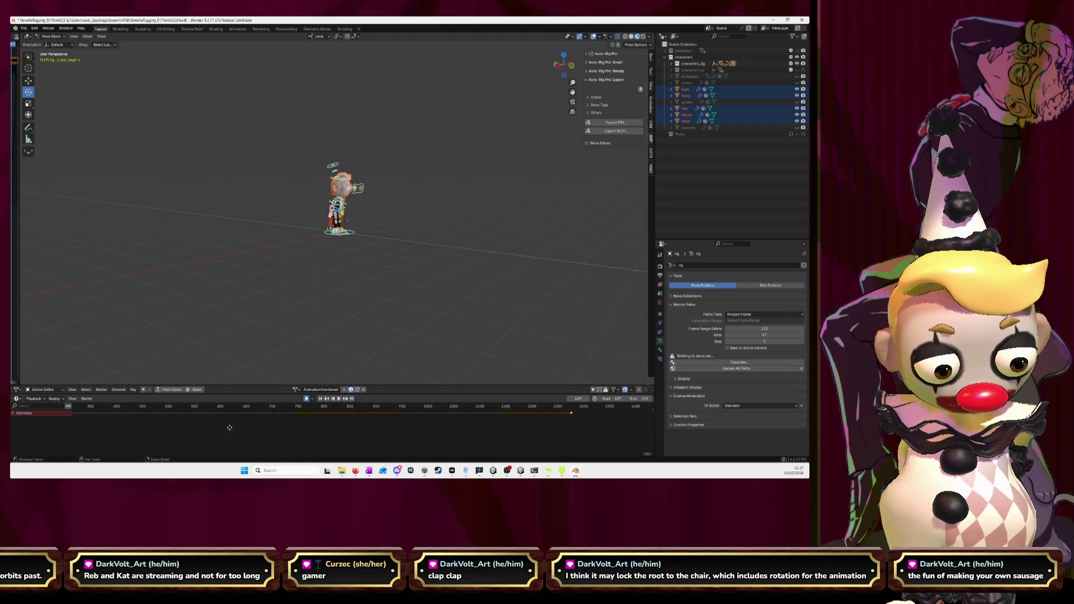
Step: Set the scene frame range to start at 0 and end at 1250
click(611, 398)
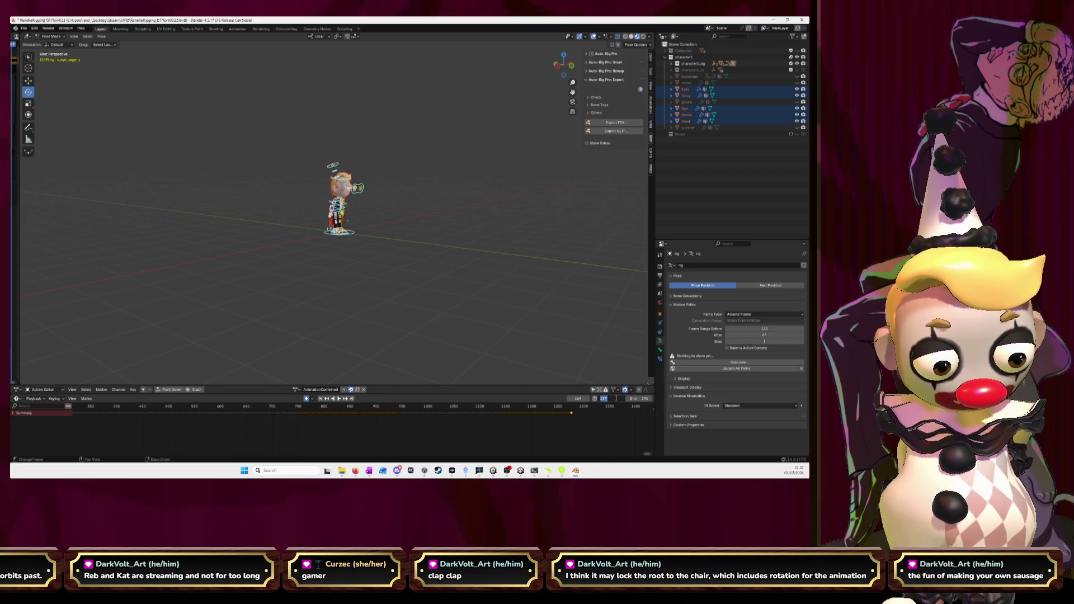
text(0)
key(Return)
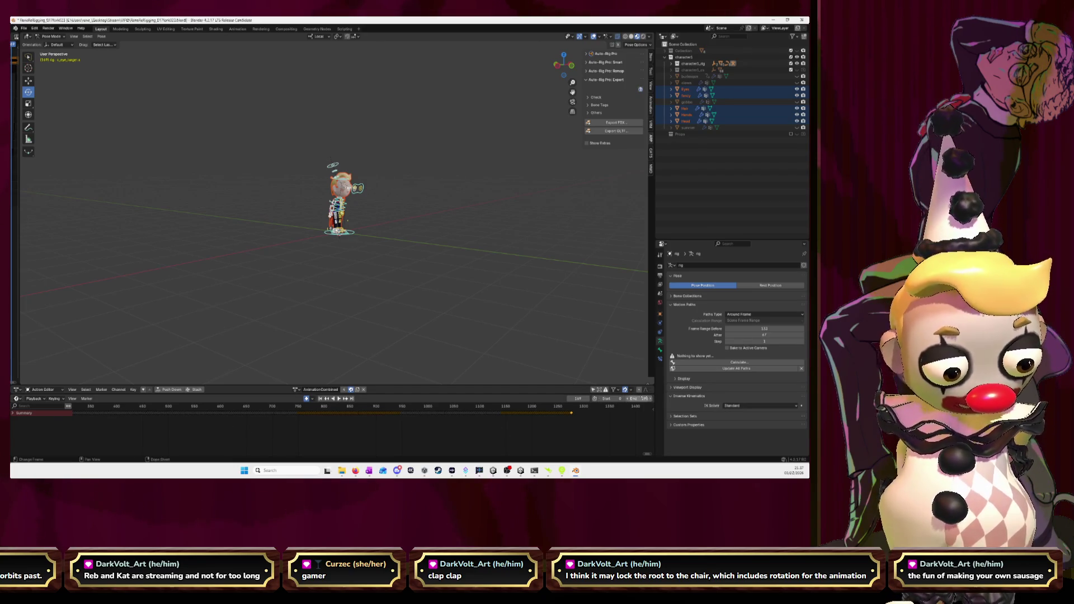
click(635, 399)
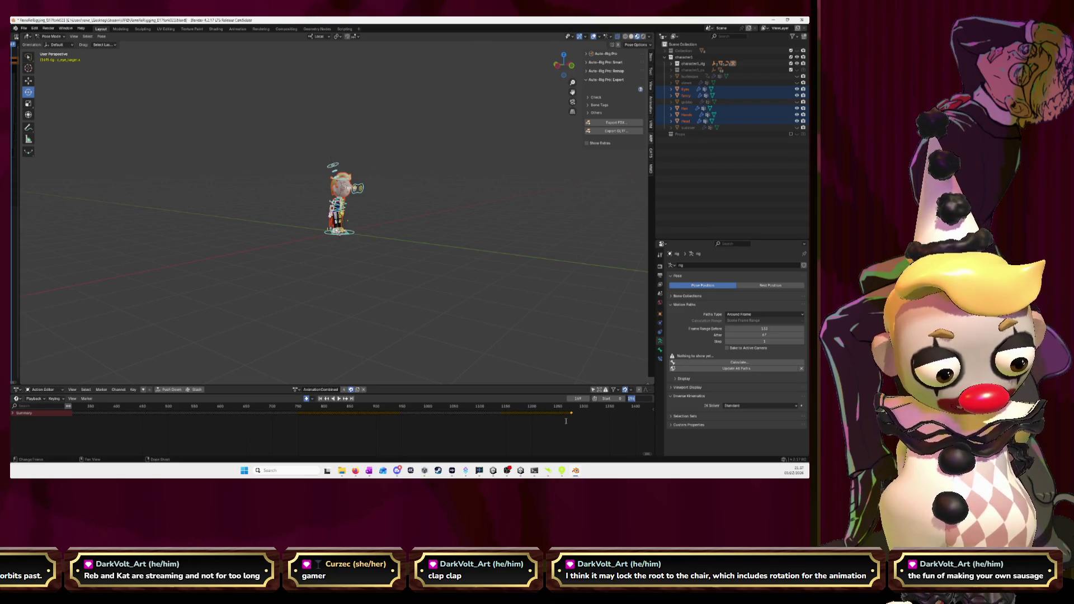
text(1250)
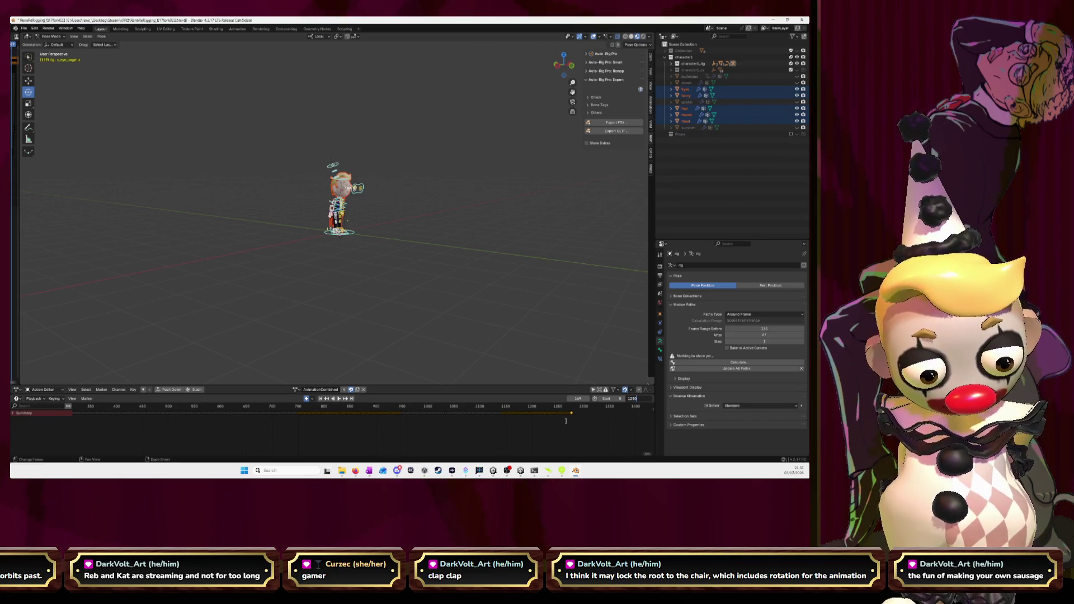
key(Return)
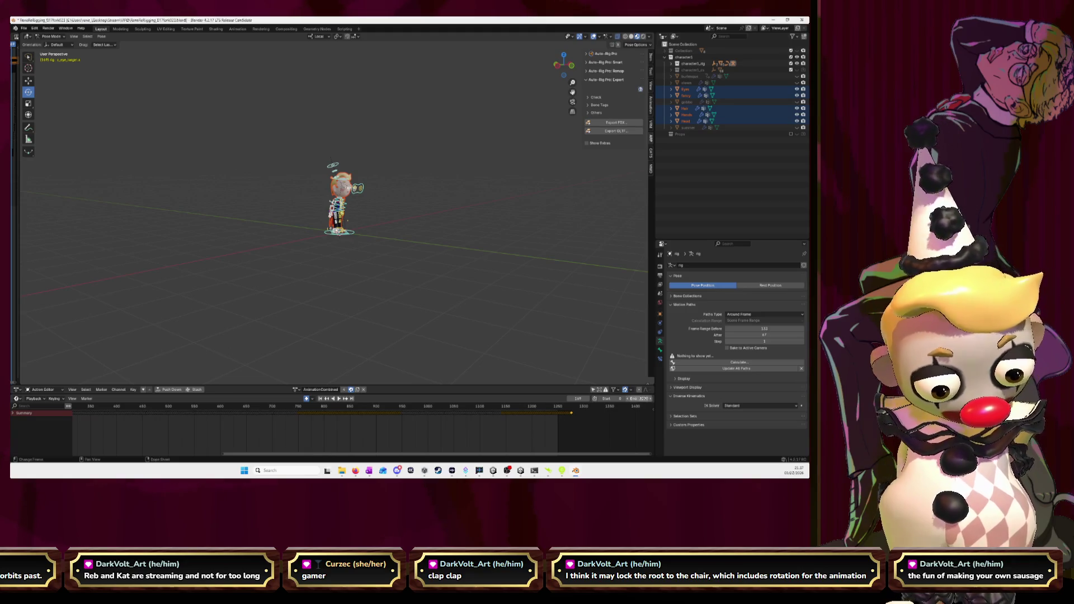
Step: Adjust the end frame to 1276 and open the Auto-Rig Pro FBX export dialog
drag(638, 398, 654, 398)
scroll(622, 425, up, 4)
scroll(622, 425, up, 3)
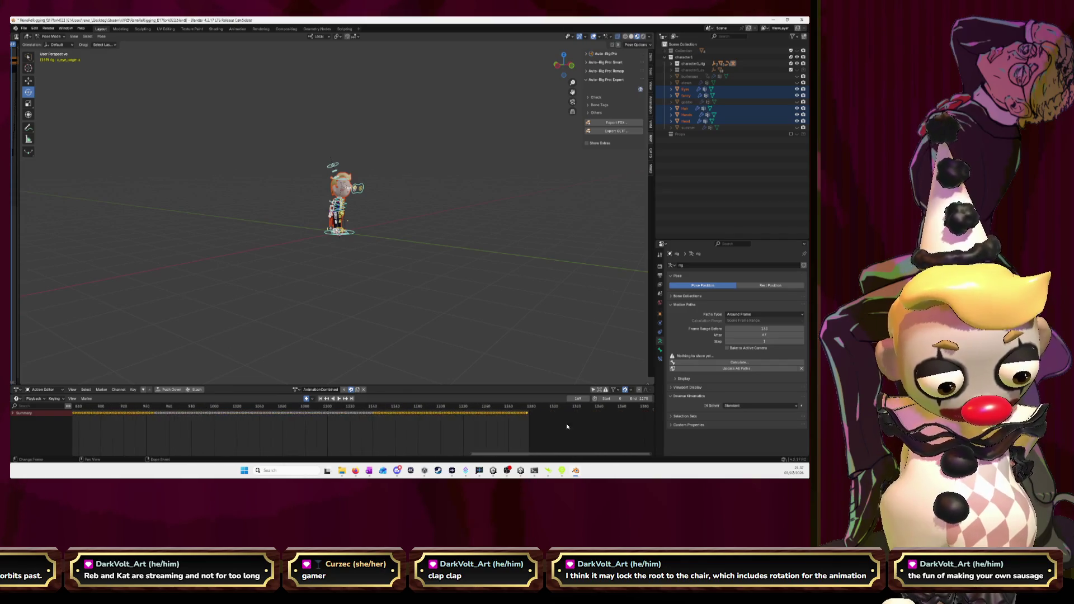
scroll(532, 425, right, 6)
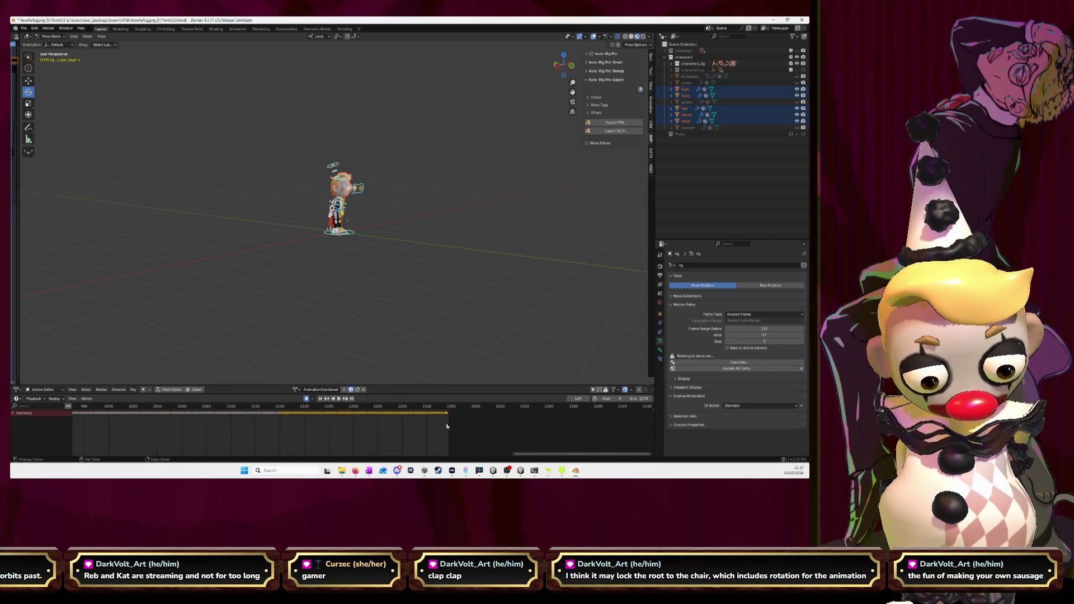
click(628, 401)
click(628, 401)
scroll(244, 432, down, 5)
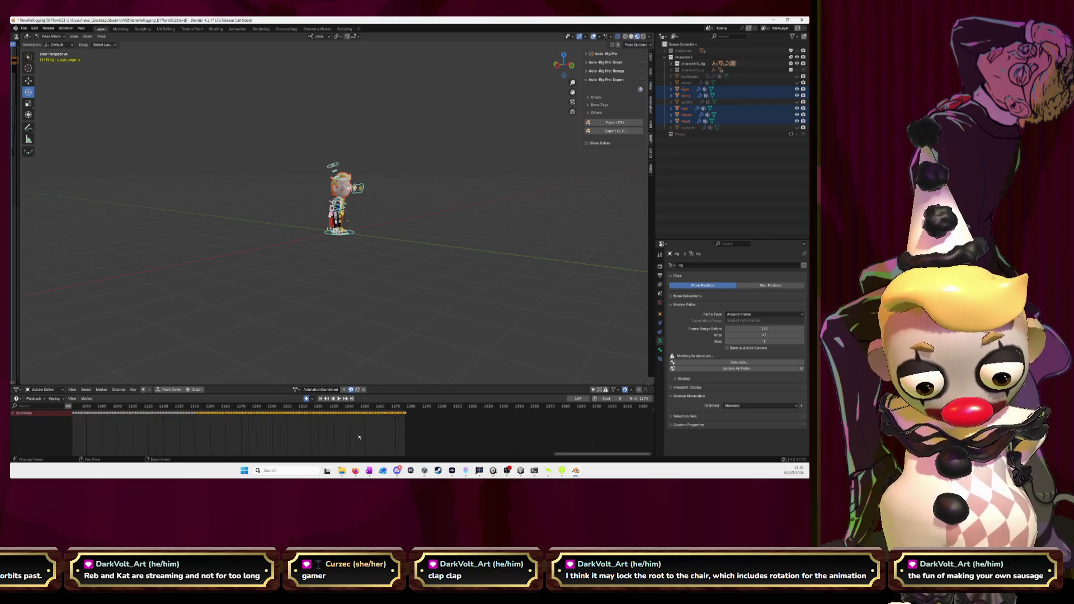
scroll(244, 433, left, 15)
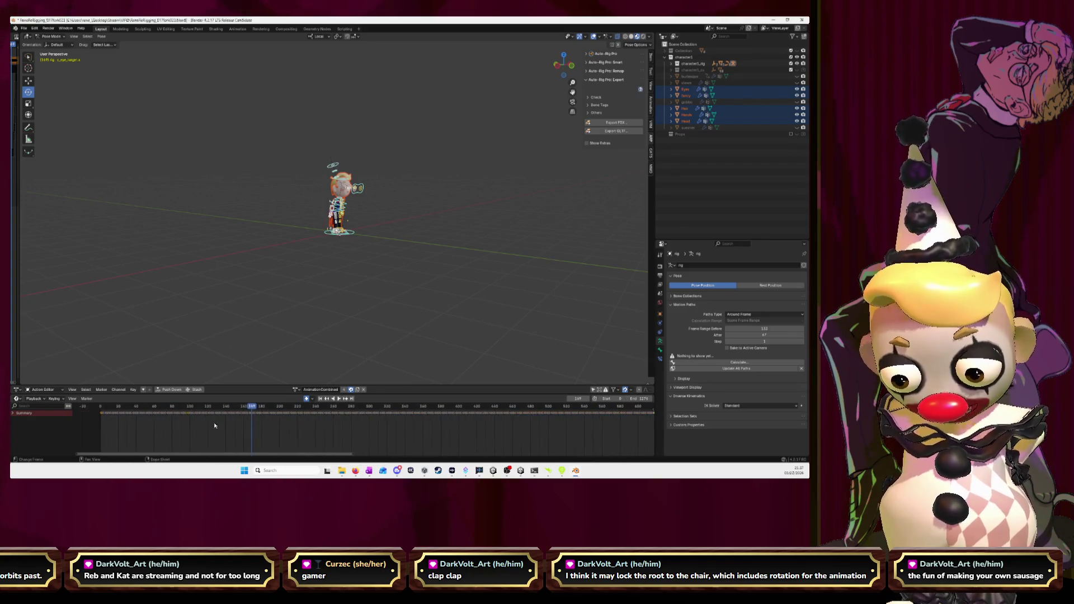
scroll(271, 427, up, 5)
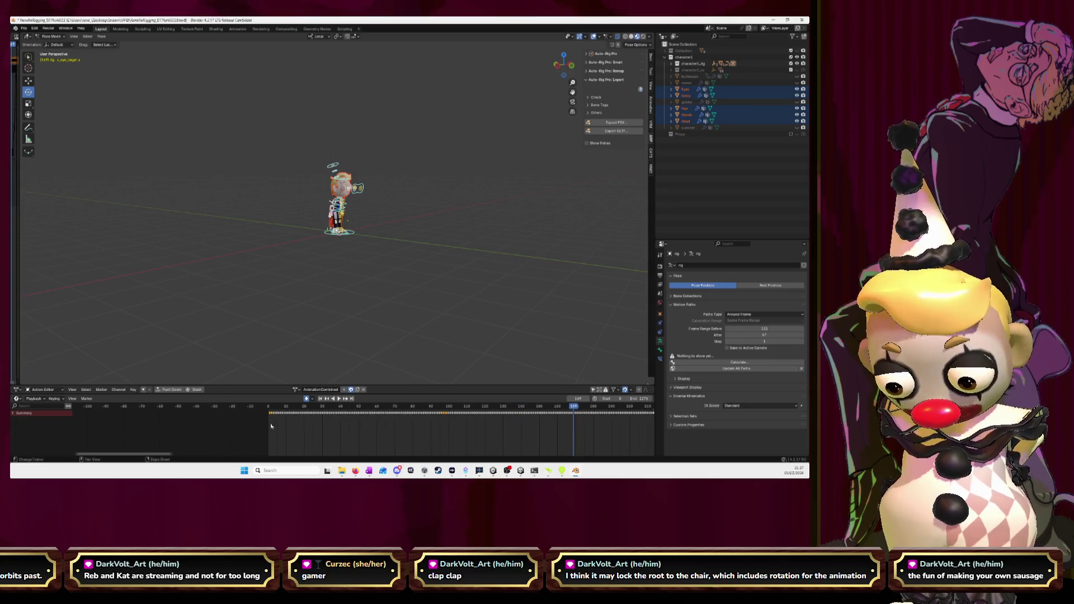
scroll(413, 439, down, 2)
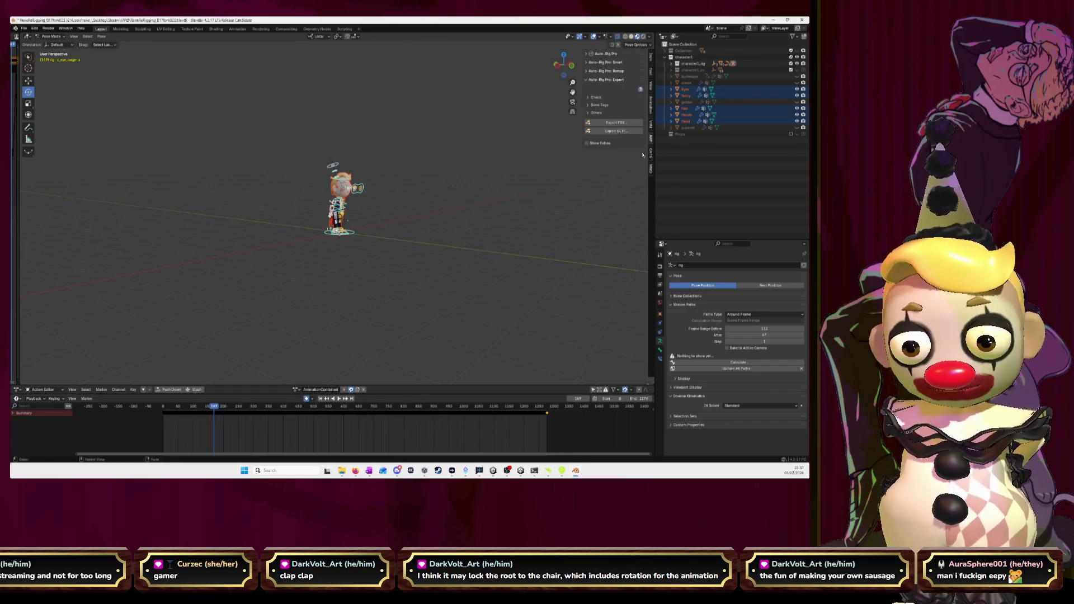
click(614, 123)
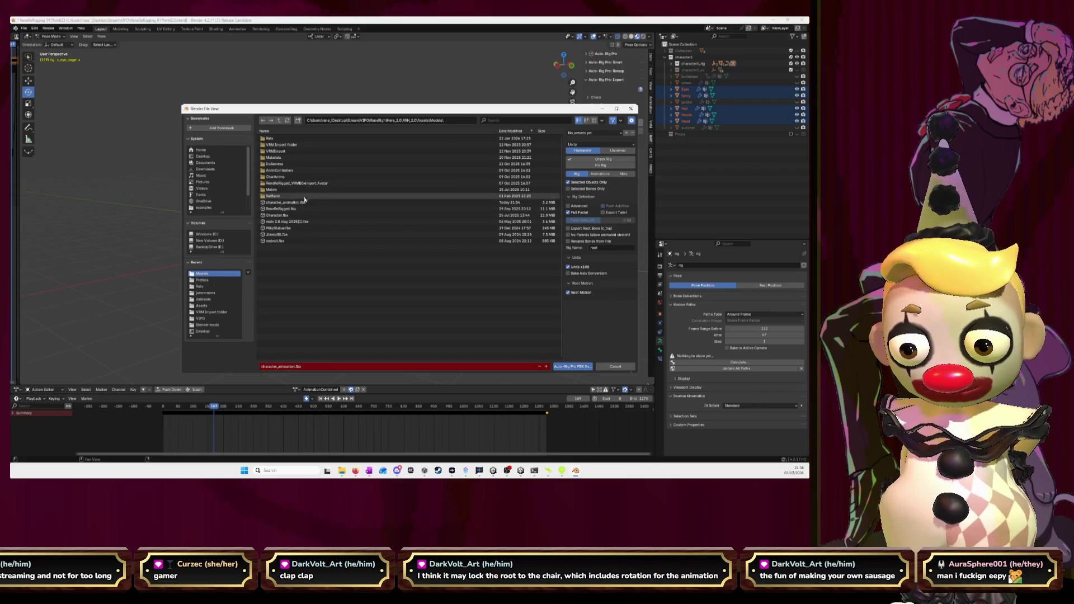
Step: Export the rig over the existing character_animation.fbx file
click(305, 202)
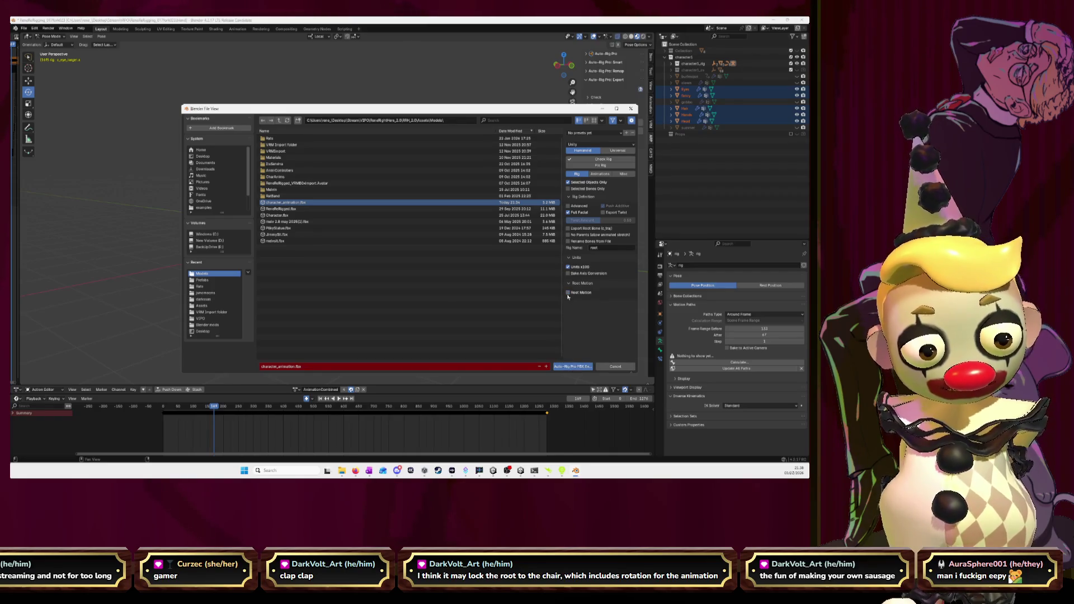
click(571, 367)
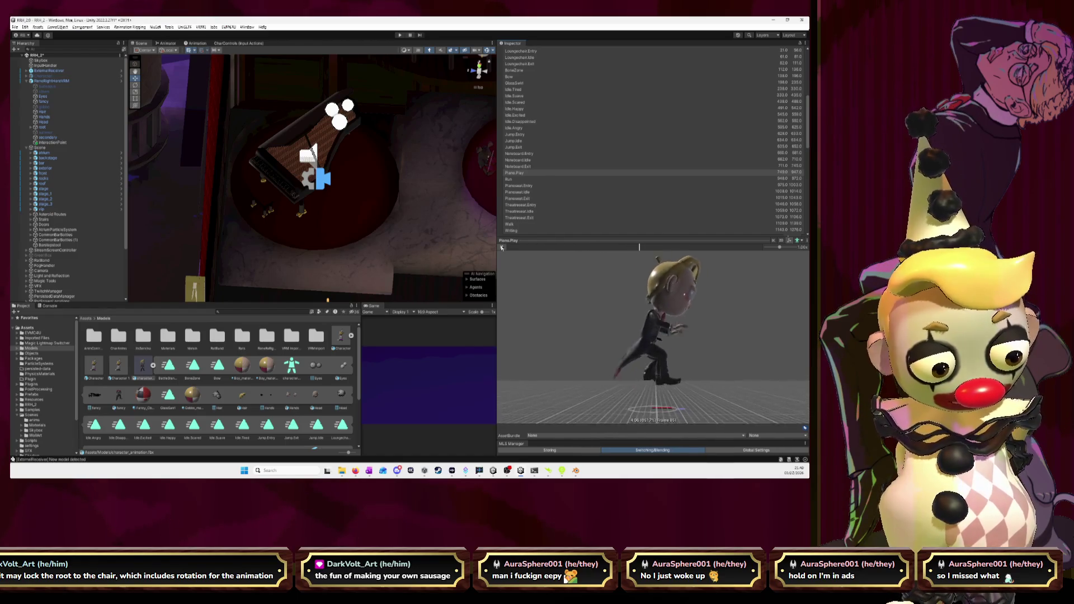
Step: Orbit the Piano Play animation preview to view the character from the front
mouse_move(669, 353)
mouse_down()
mouse_move(756, 355)
mouse_move(643, 346)
mouse_move(728, 345)
mouse_up()
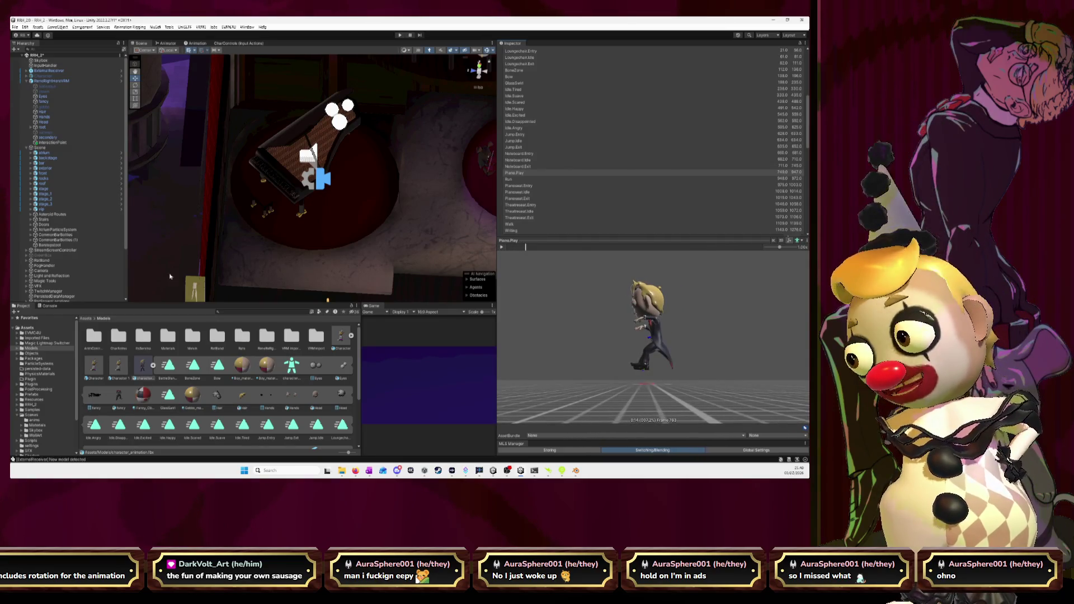
Step: Return to Blender, zoom on the rig, and open the Auto-Rig Pro FBX export dialog
key(alt+Tab)
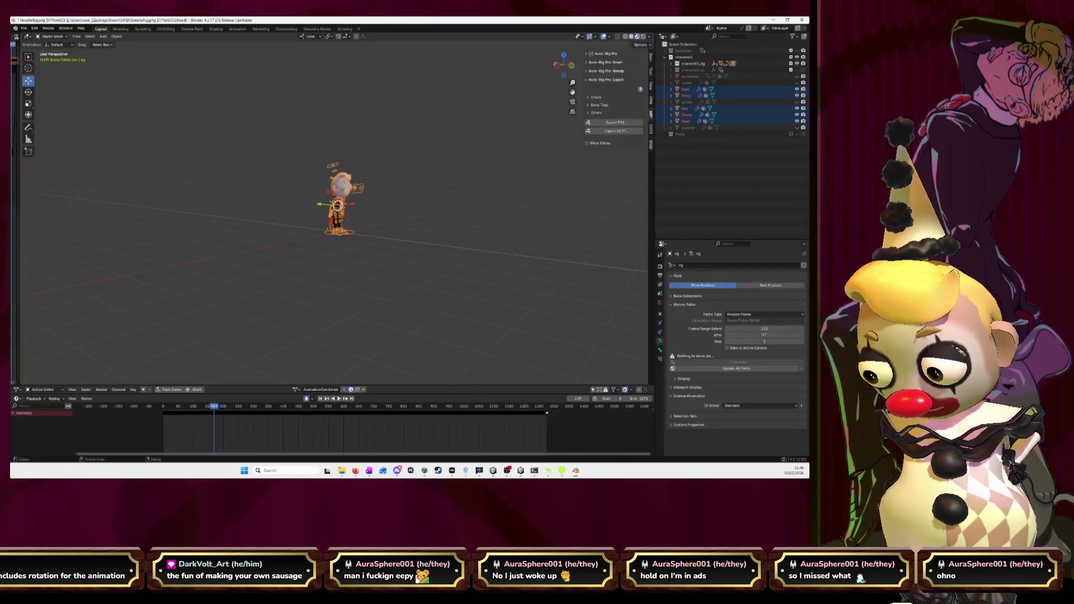
scroll(444, 257, up, 5)
scroll(446, 257, down, 2)
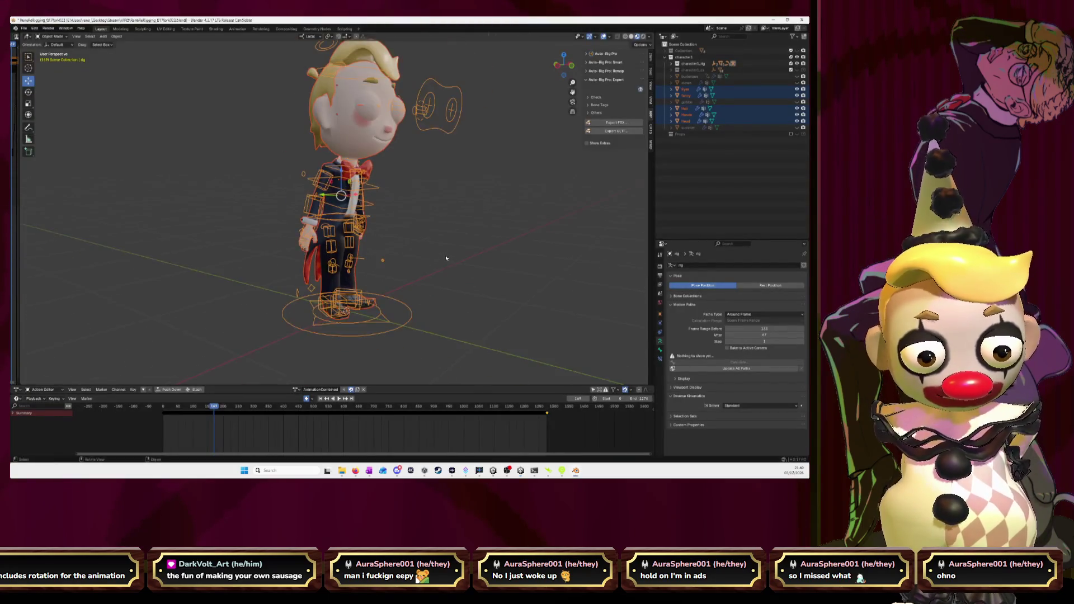
scroll(446, 258, down, 1)
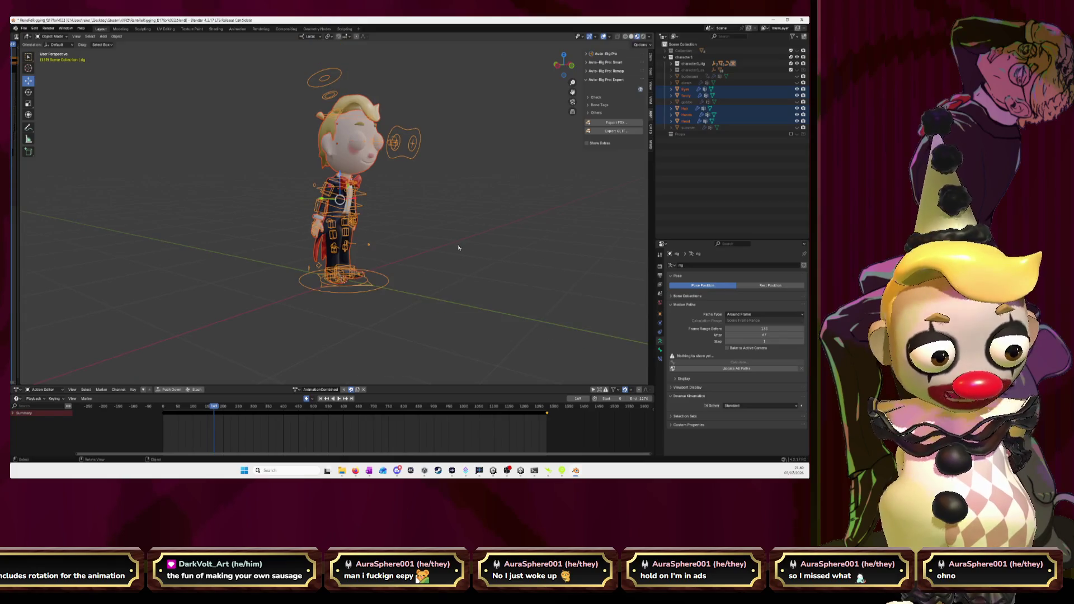
click(616, 122)
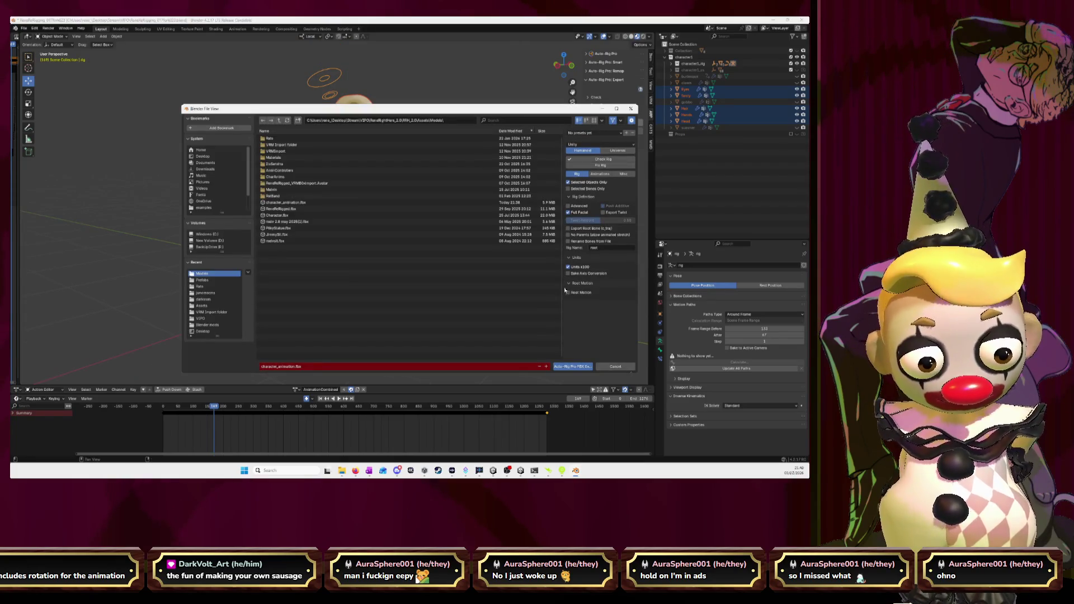
Step: Check the Animations export options, export character_animation.fbx, and dismiss the completion message
click(599, 175)
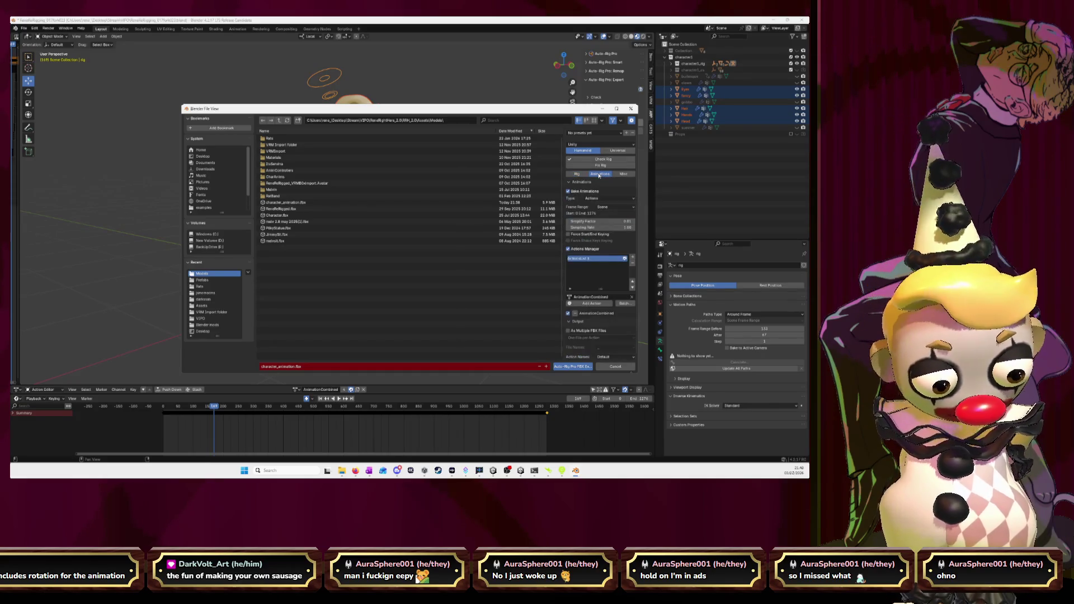
click(572, 366)
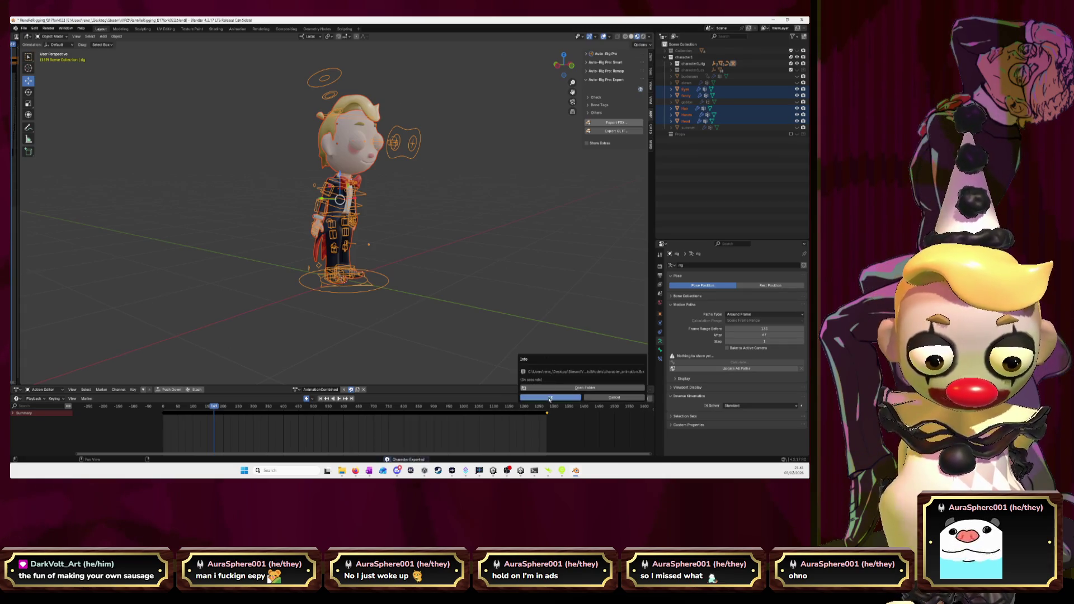
click(550, 397)
Step: Play and pause the Piano.Play clip preview, then widen the scene and project panels
key(alt+Tab)
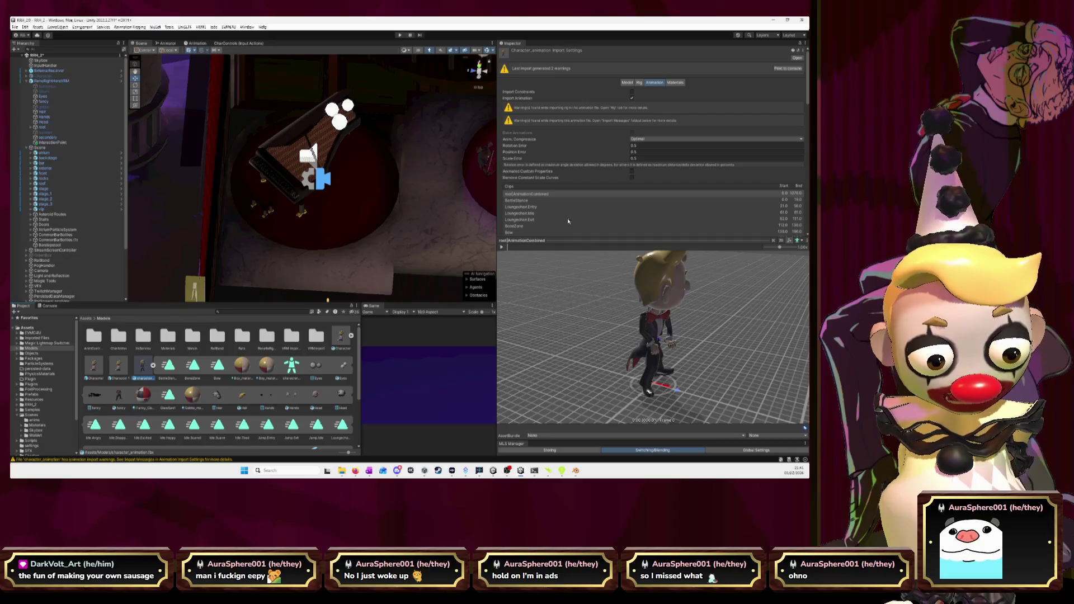
scroll(539, 214, down, 5)
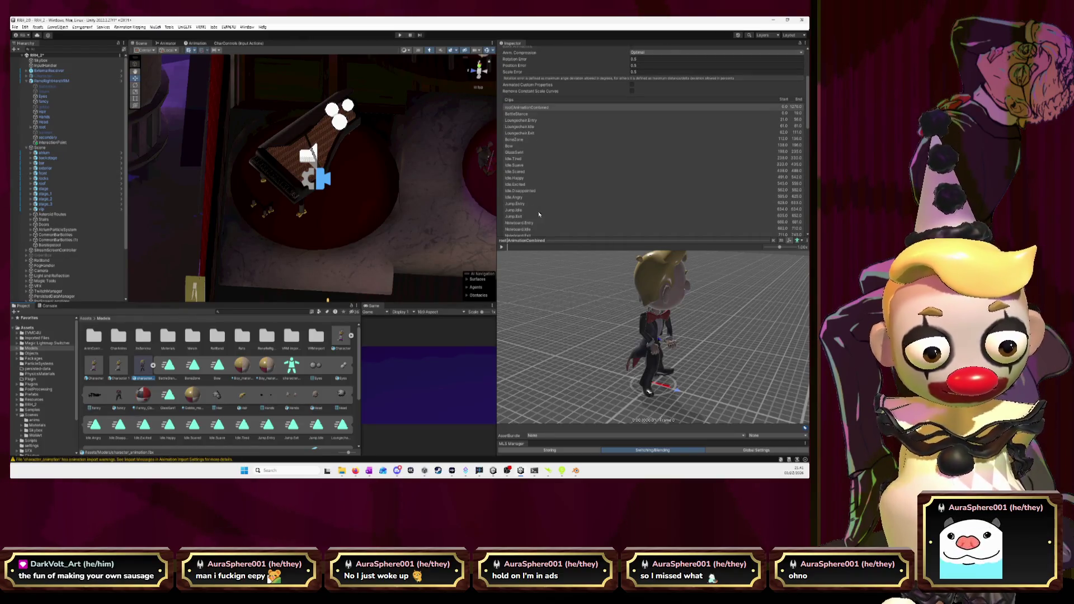
scroll(539, 212, down, 3)
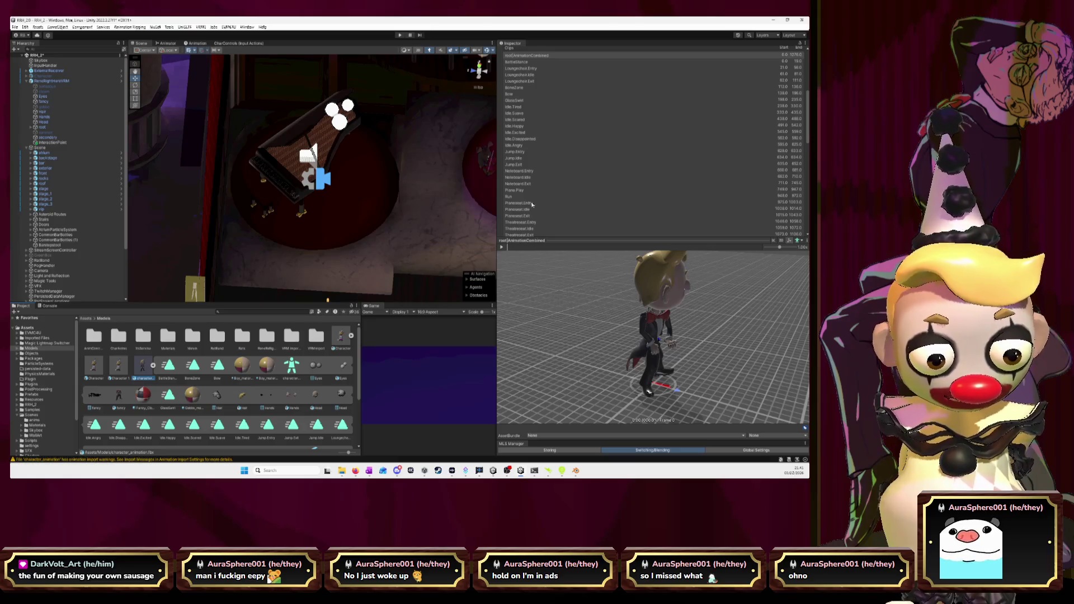
click(518, 191)
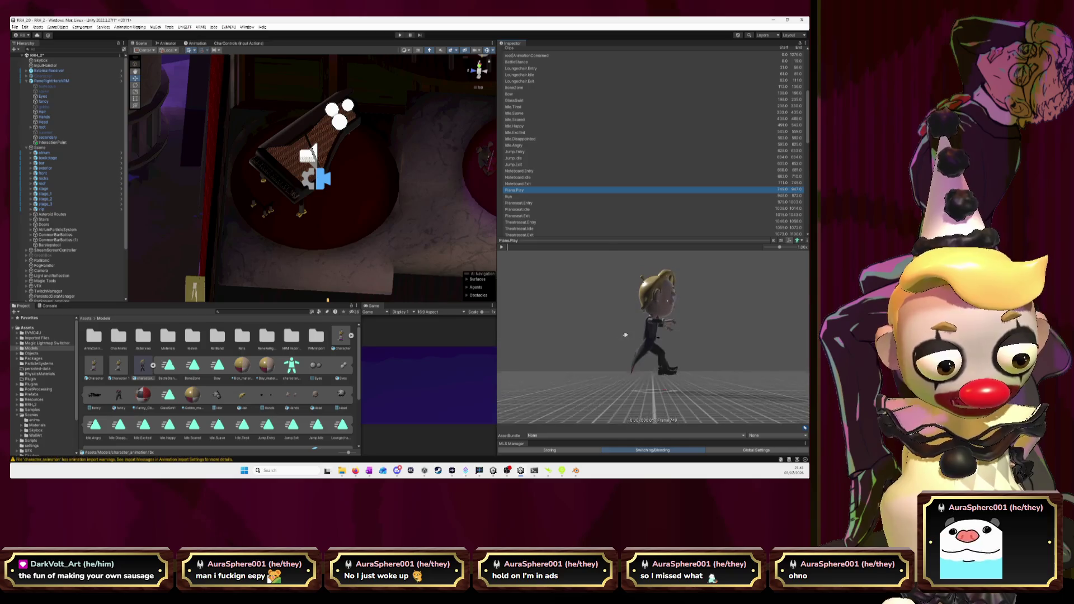
click(502, 250)
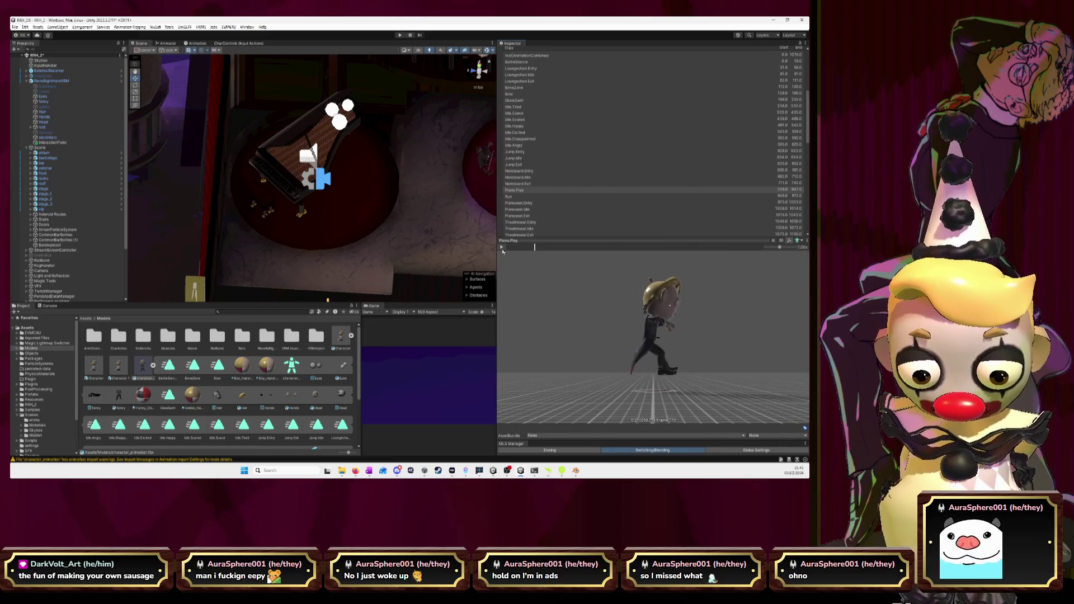
click(502, 247)
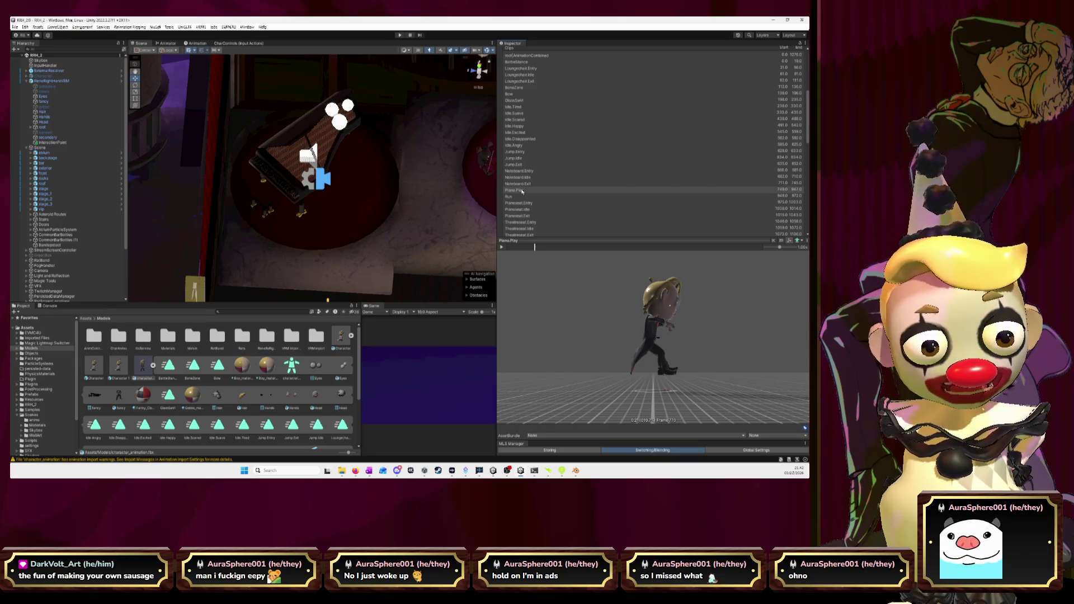
drag(497, 184, 596, 184)
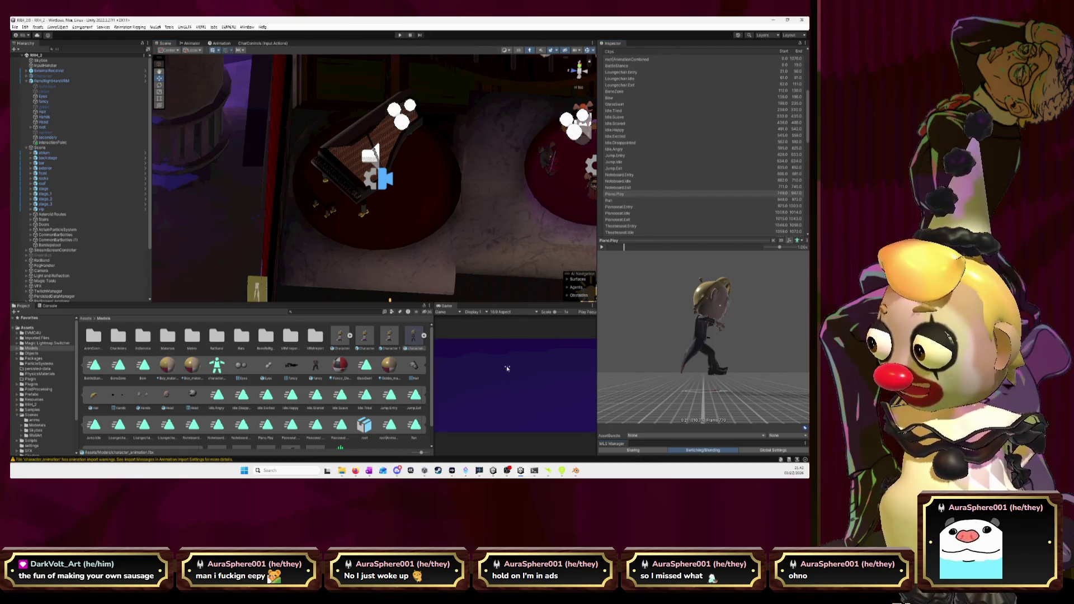
Step: Save the Blender rigging file with Ctrl+S, close Blender, and switch to OneNote
key(alt+Tab)
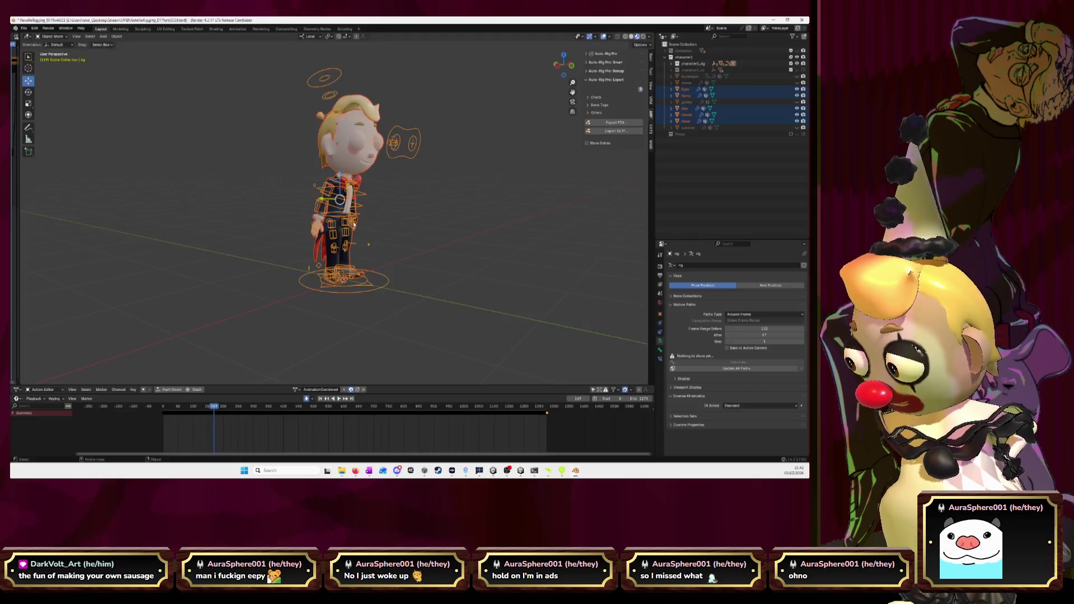
key(ctrl+s)
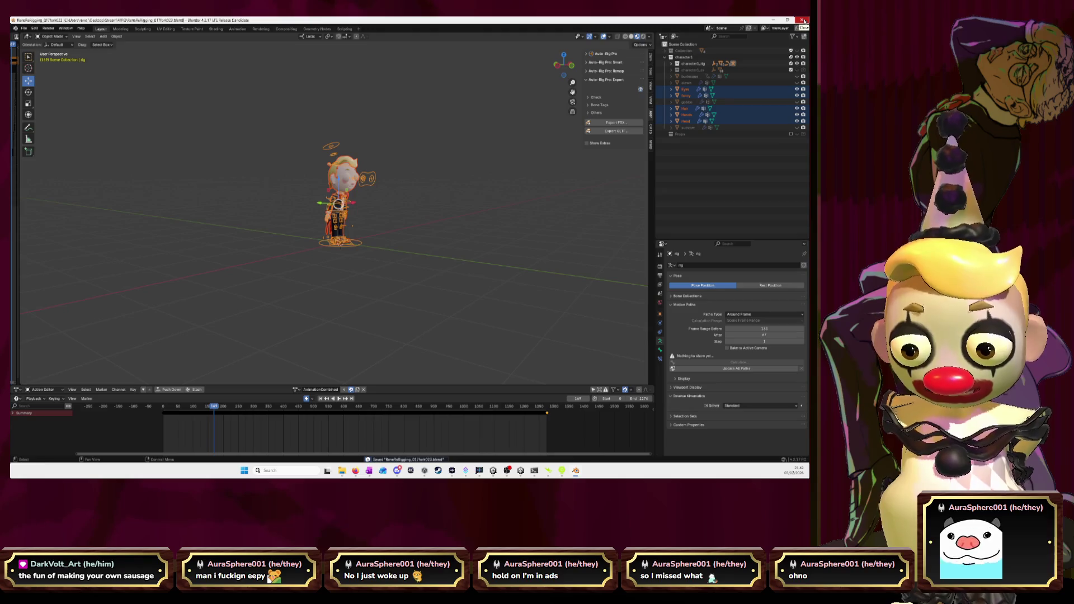
click(804, 20)
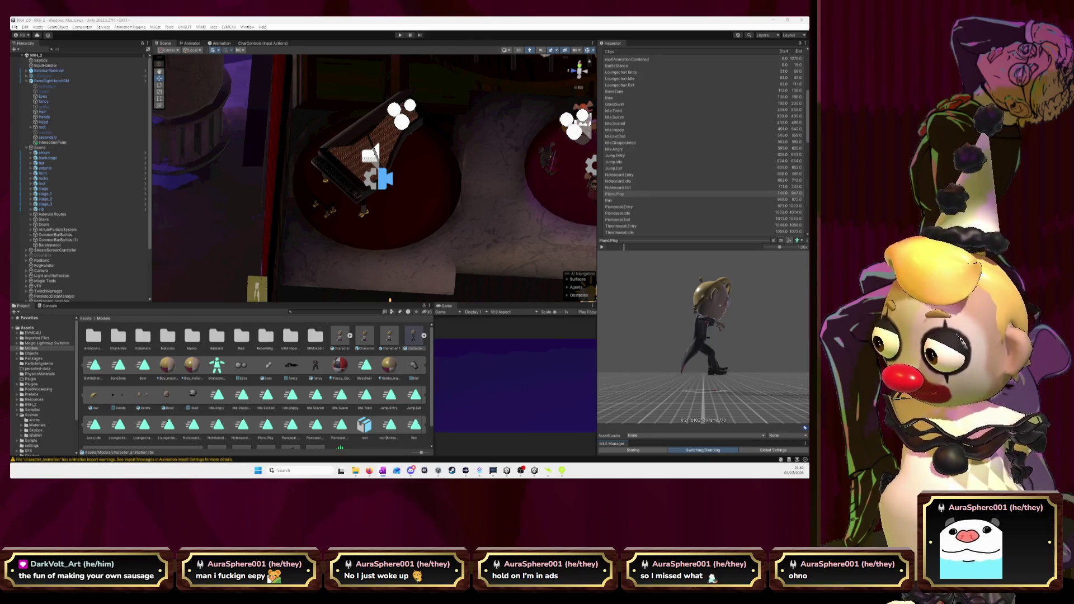
key(alt+Tab)
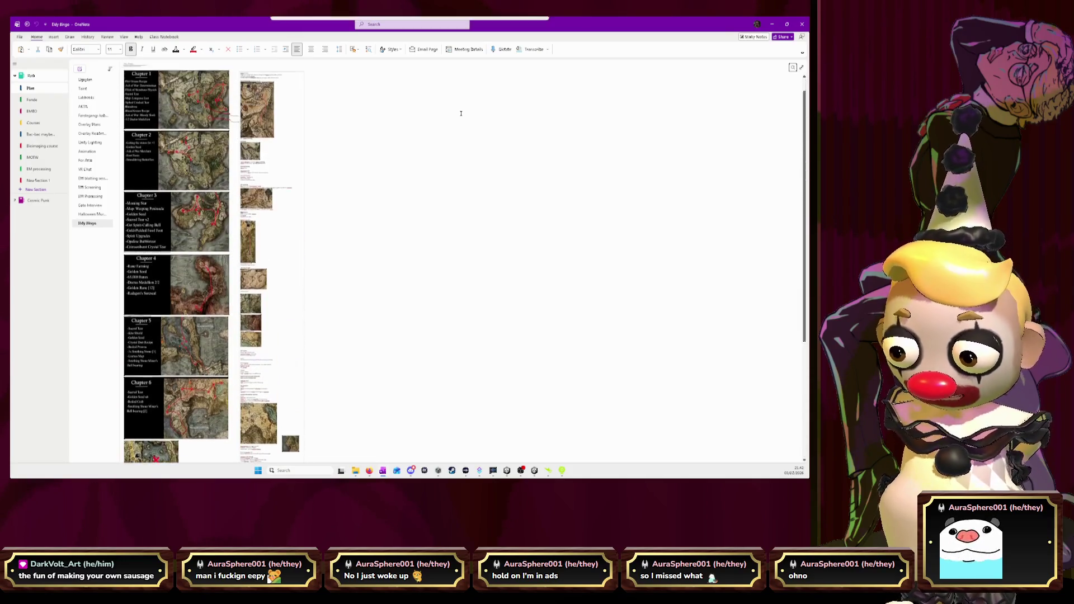
Step: Zoom and scroll through the Eldy Bingo Chapter 1–6 maps, then minimize OneNote
scroll(461, 113, up, 3)
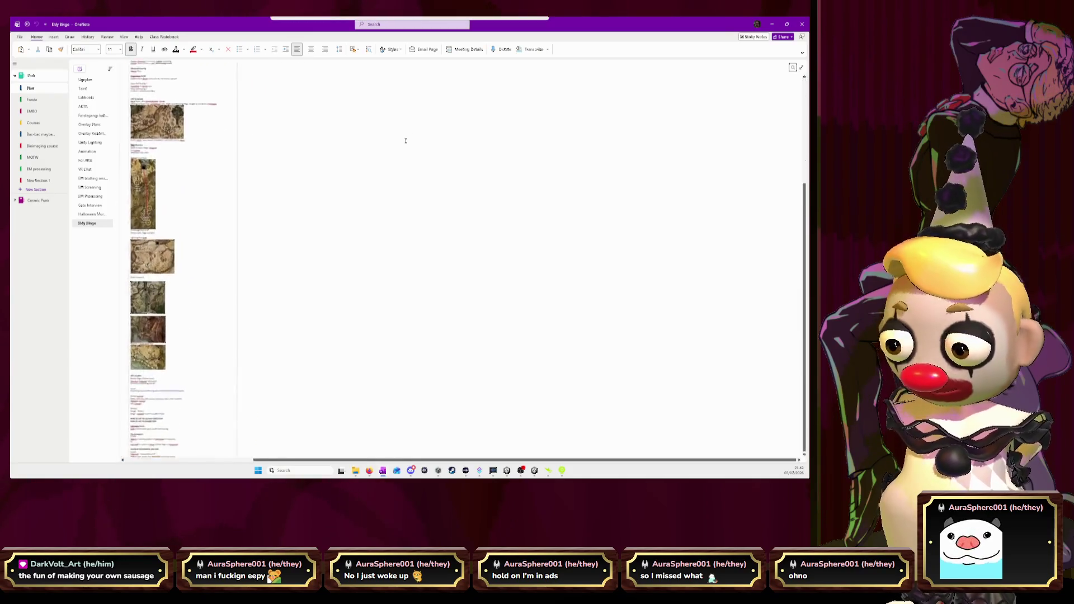
scroll(317, 216, up, 1)
scroll(317, 216, up, 2)
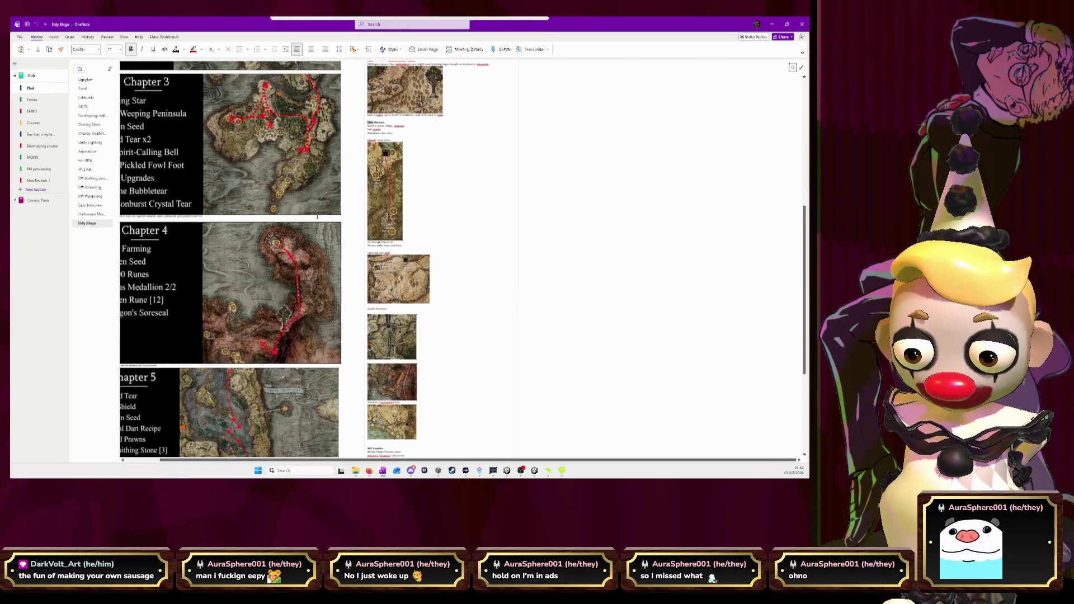
scroll(317, 216, up, 2)
scroll(311, 358, up, 1)
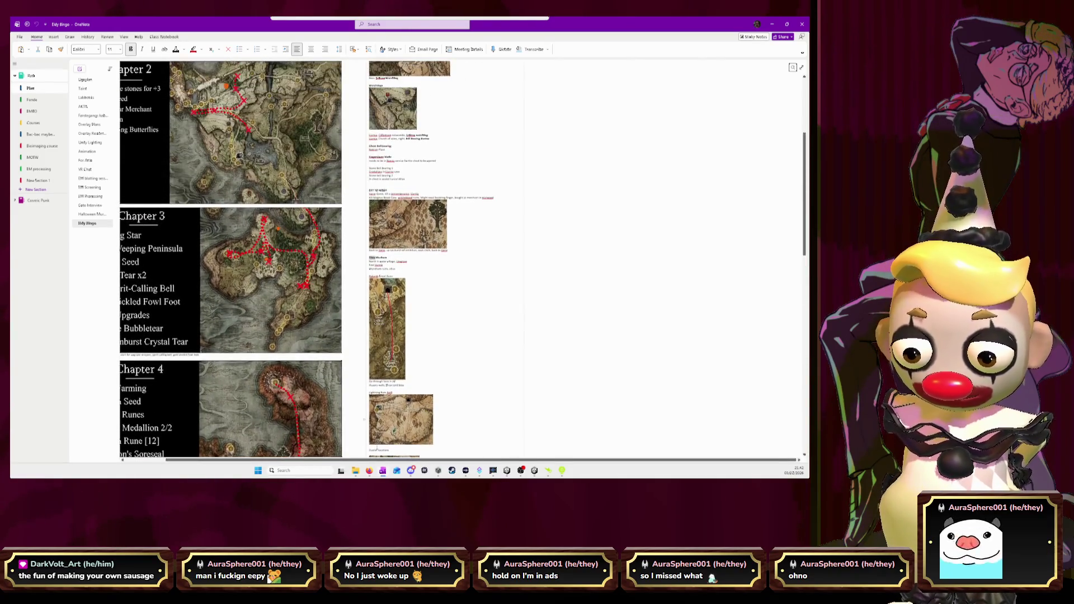
scroll(312, 358, up, 2)
scroll(311, 358, up, 3)
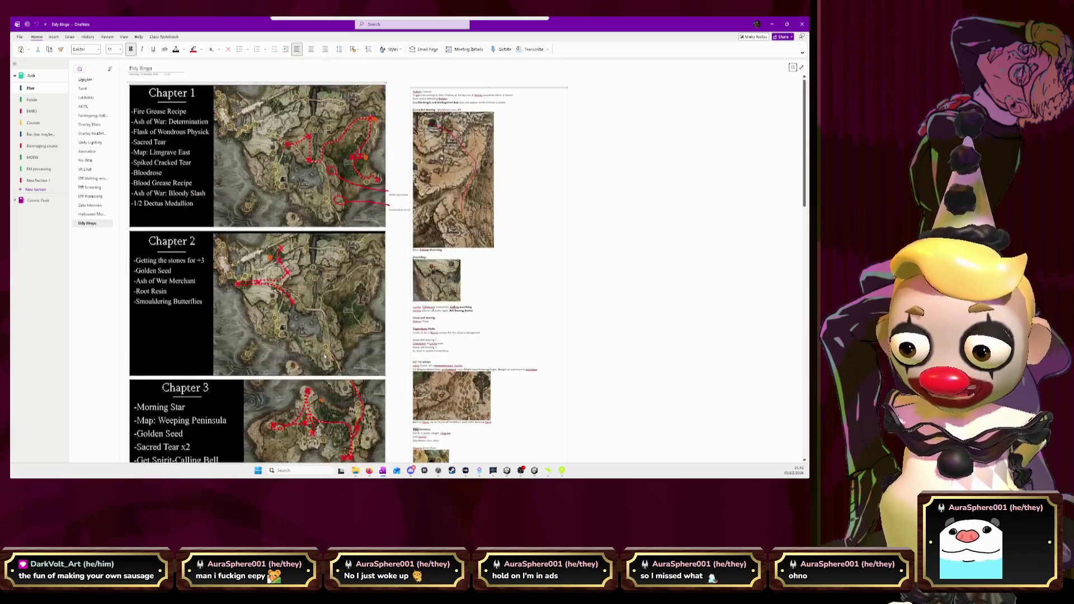
scroll(324, 323, down, 5)
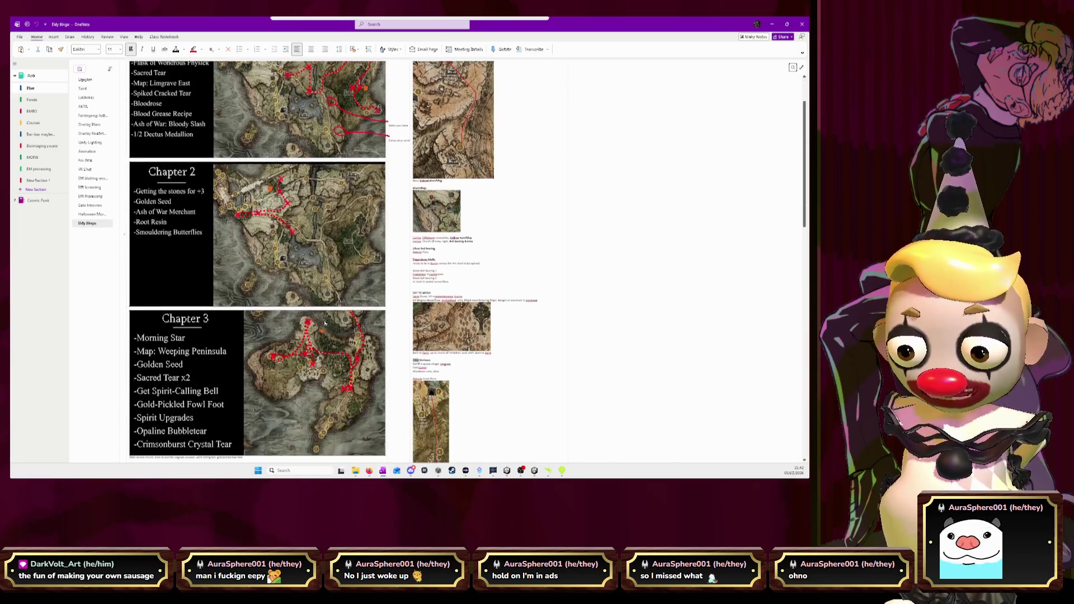
scroll(325, 323, down, 6)
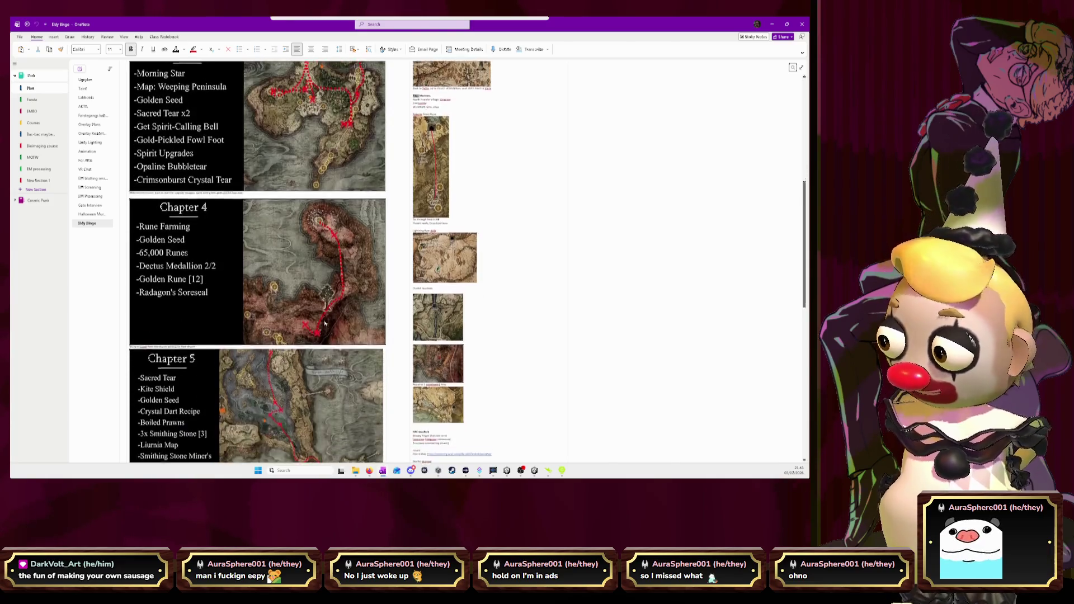
scroll(325, 323, down, 4)
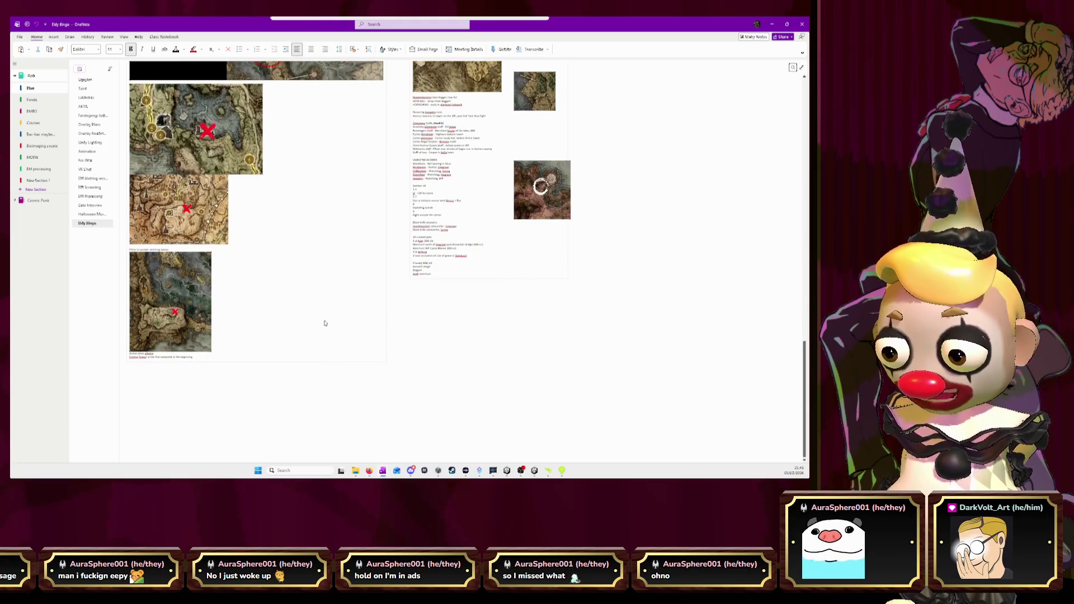
scroll(324, 323, down, 1)
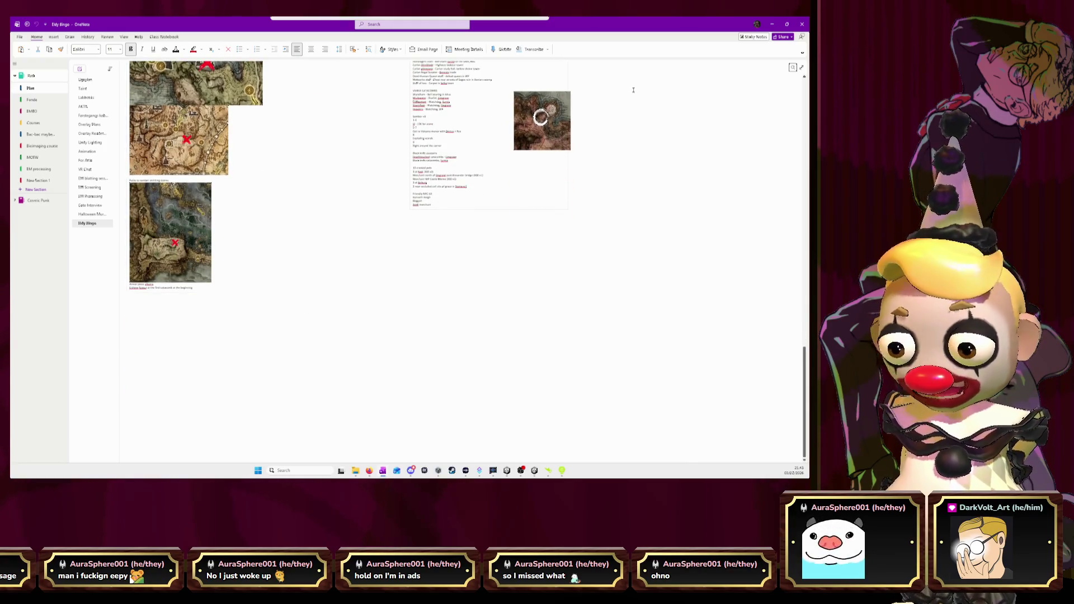
click(802, 24)
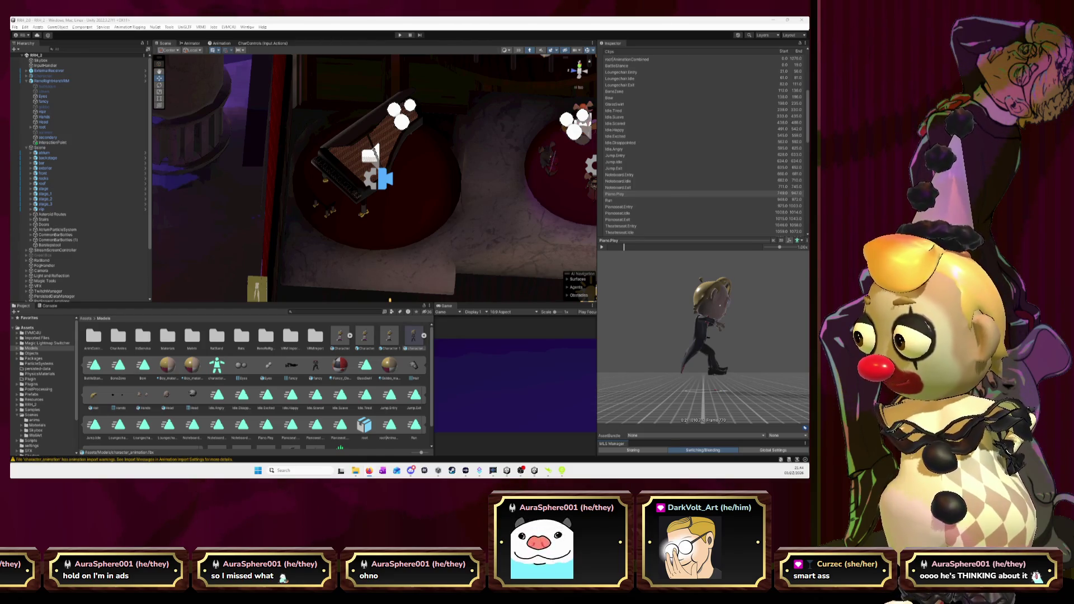
Step: Open the followed channel's live stream in a maximized browser with volume at 9%
key(alt+Tab)
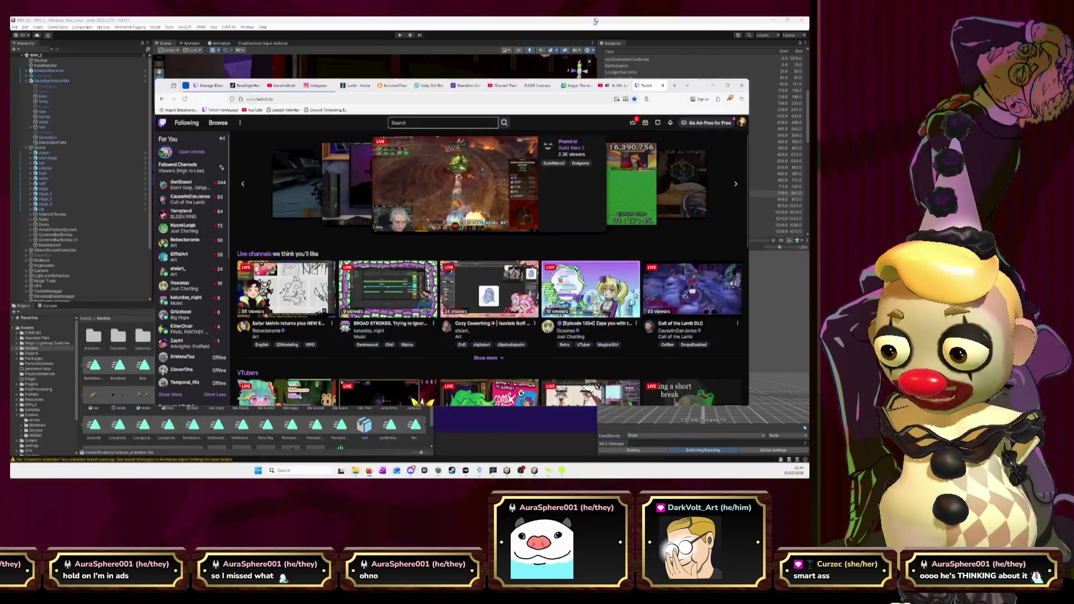
click(728, 85)
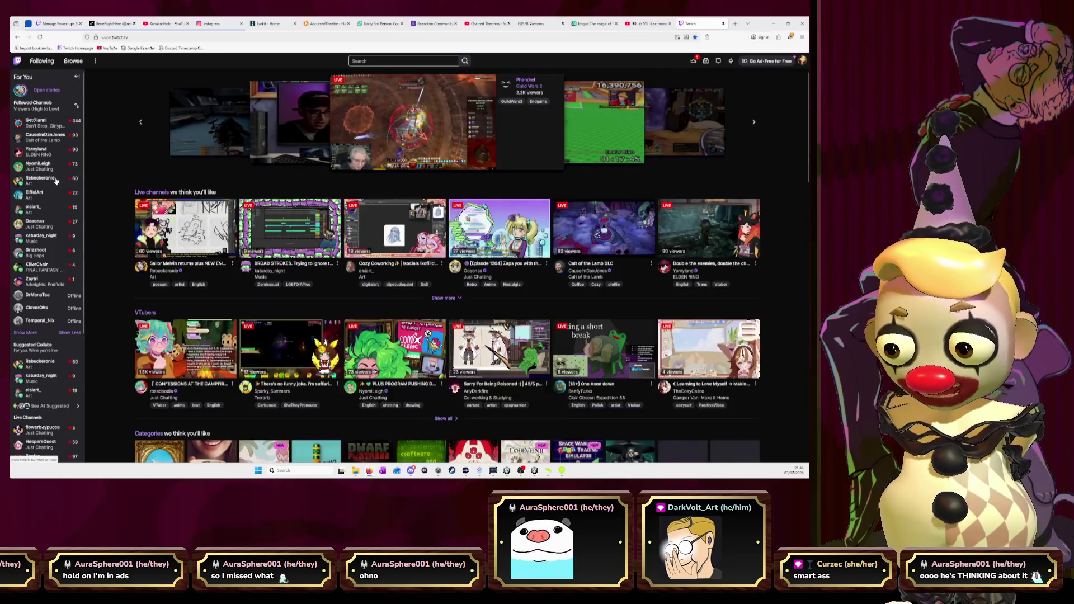
mouse_move(56, 180)
mouse_move(46, 211)
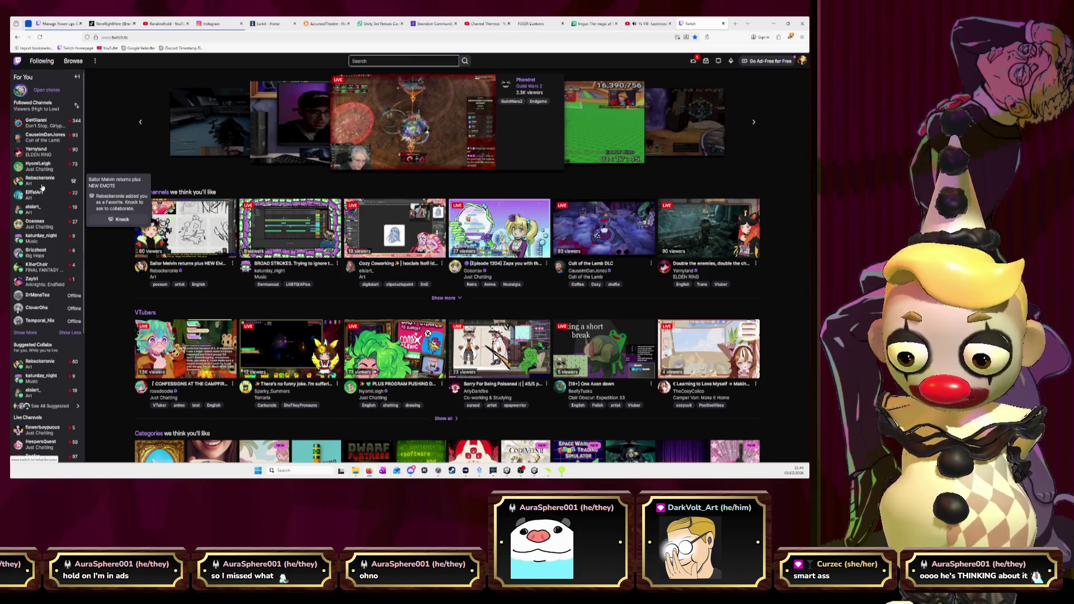
click(42, 239)
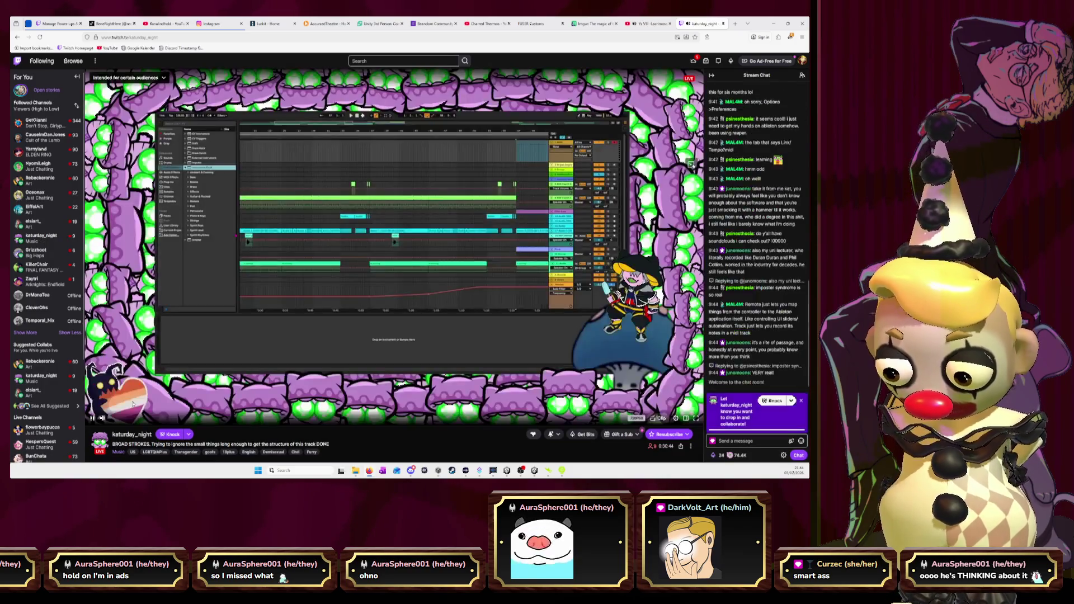
mouse_move(114, 419)
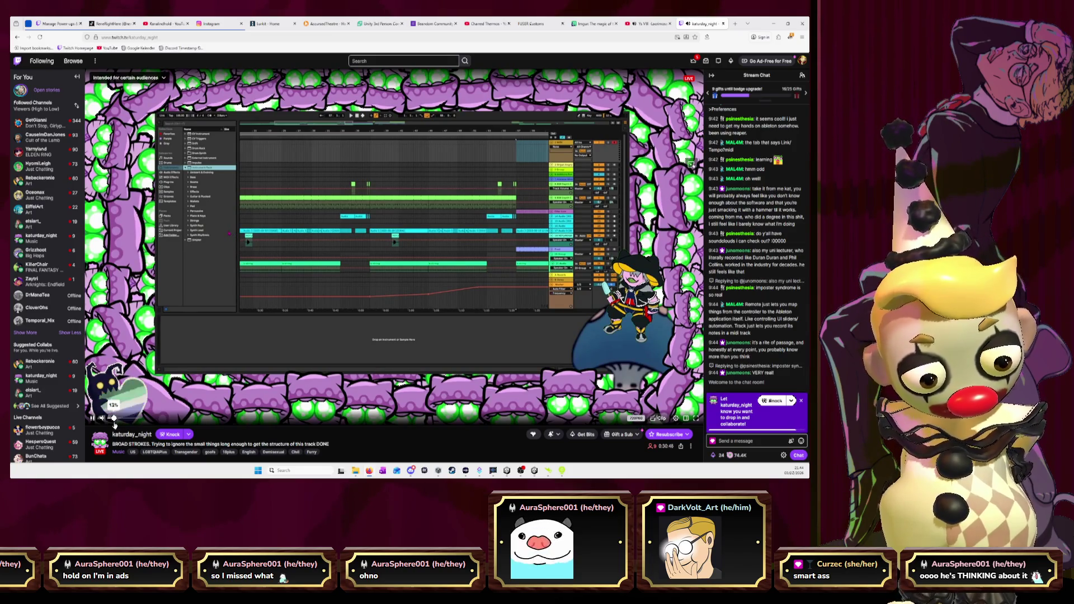
click(113, 419)
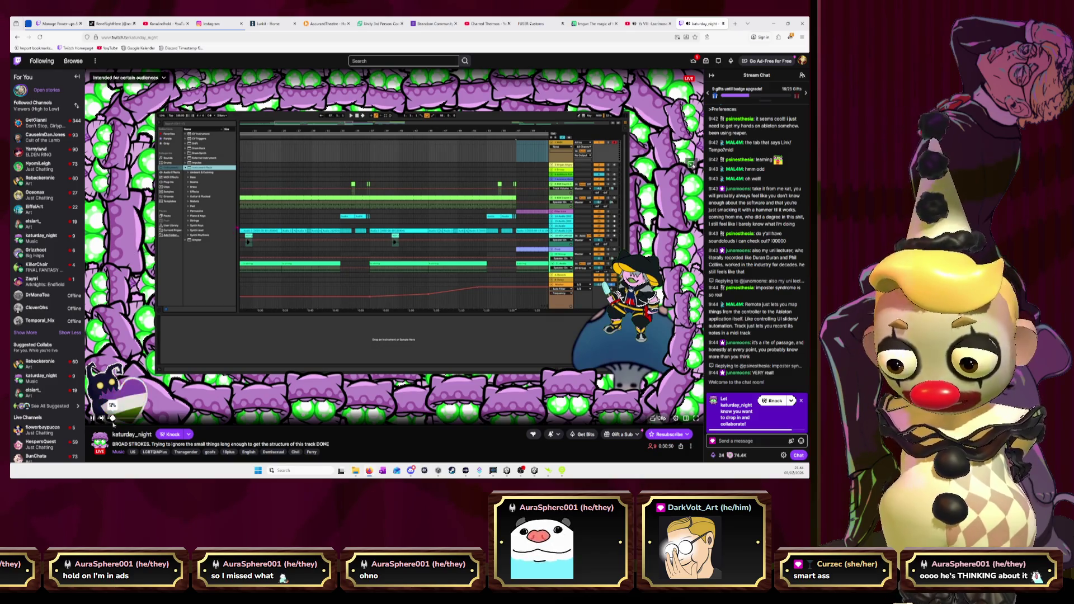